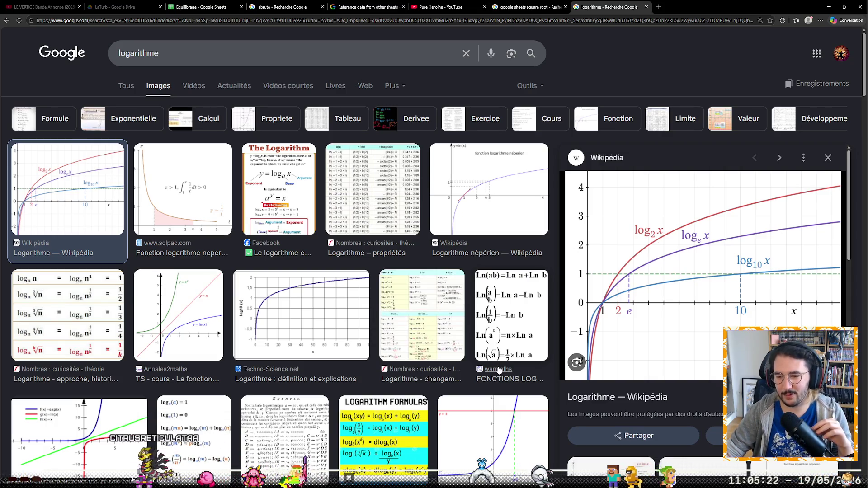
scroll(548, 336, down, 2)
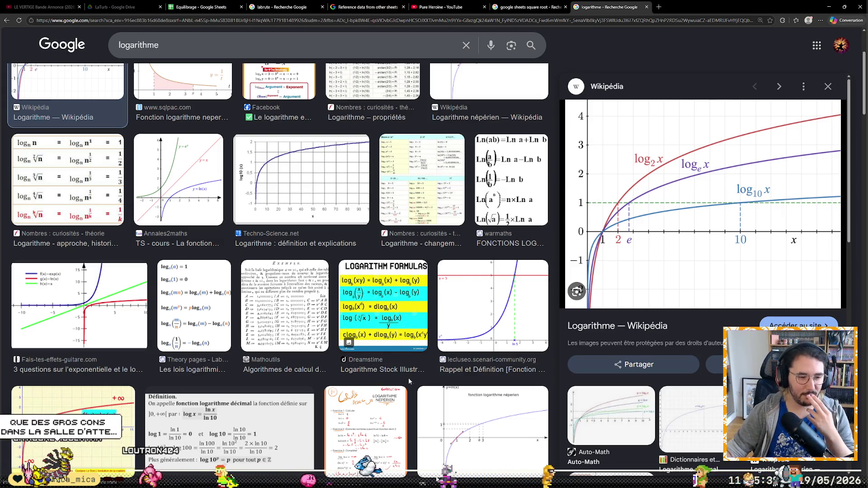
scroll(232, 417, up, 2)
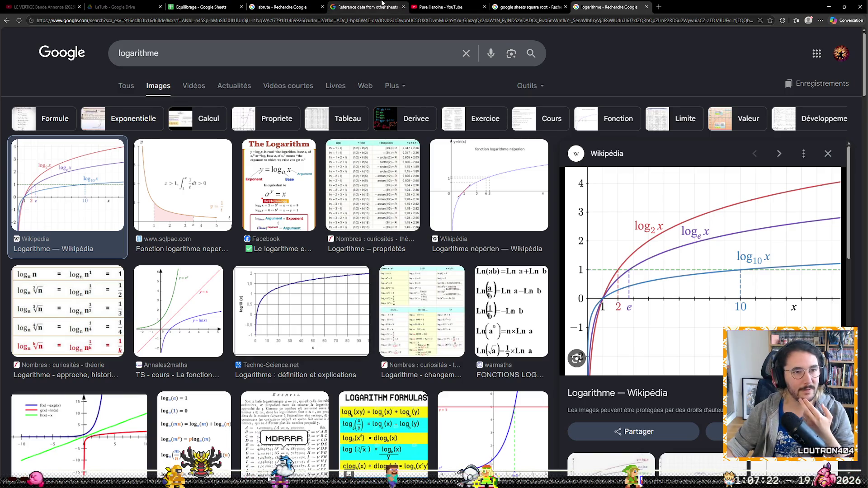
In the Equilibrage spreadsheet, replace RACINE with LOG in cell B2's formula.
click(219, 6)
click(158, 129)
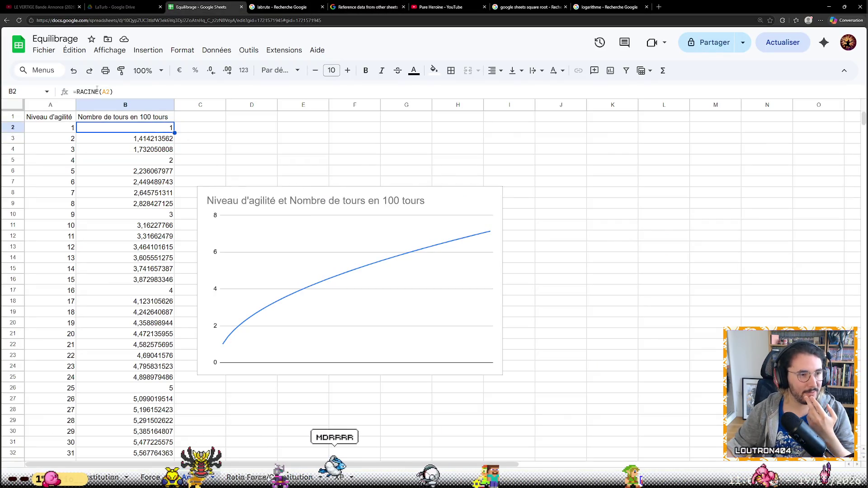
double_click(95, 91)
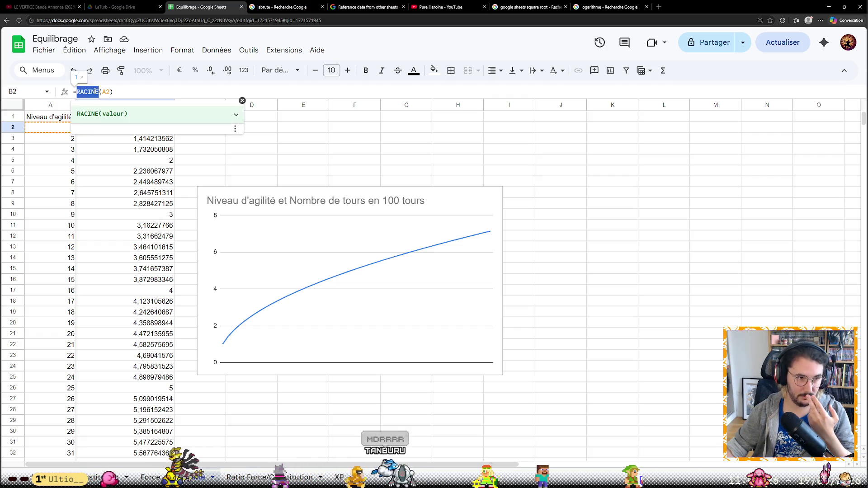
text(log)
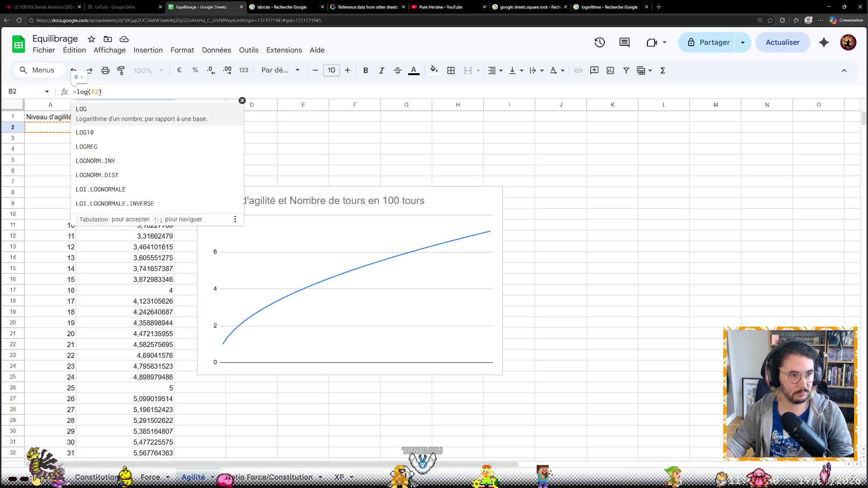
key(Tab)
click(431, 162)
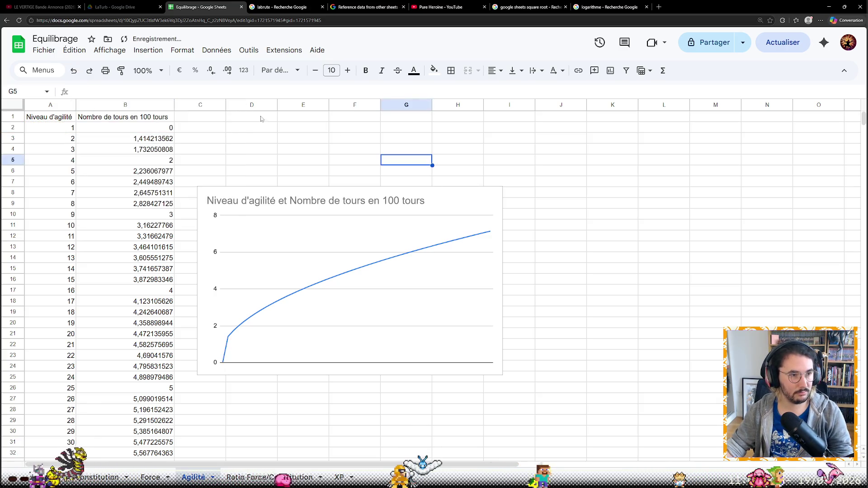
Correct B2 to =LOG(A2;2), fixing a first attempt that used base 1.
click(155, 126)
click(110, 92)
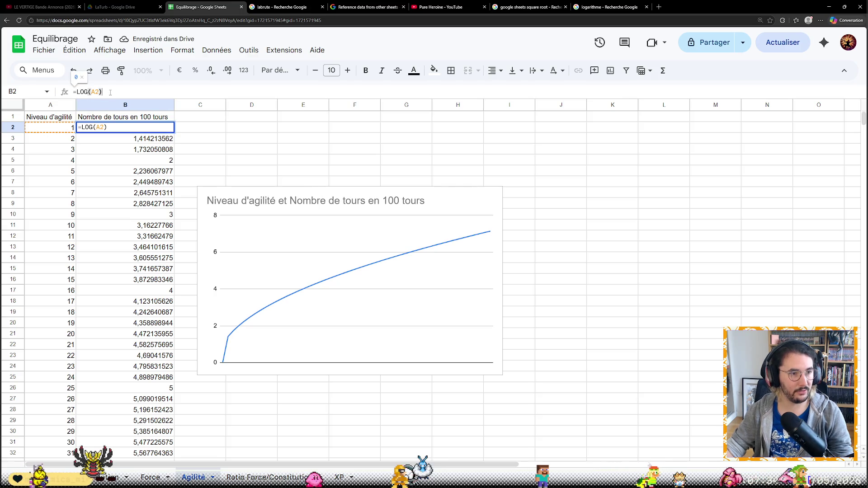
key(Left)
text(;)
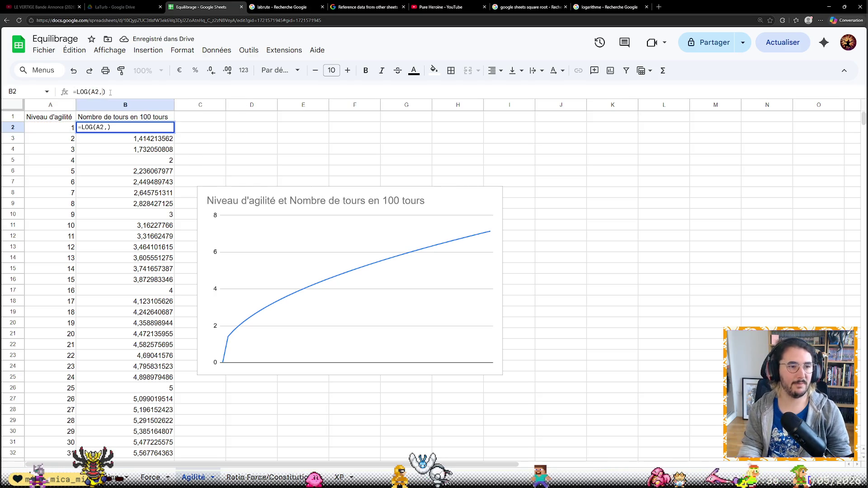
key(BackSpace)
text(; )
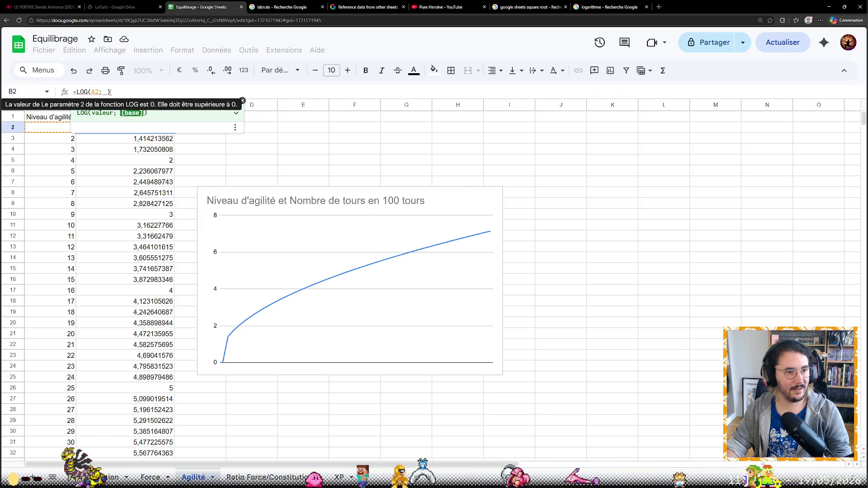
text(1)
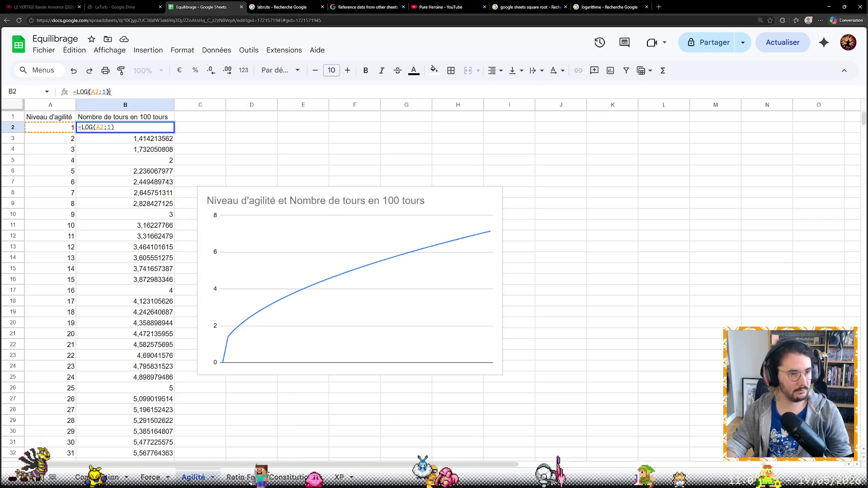
key(Return)
key(Up)
key(Return)
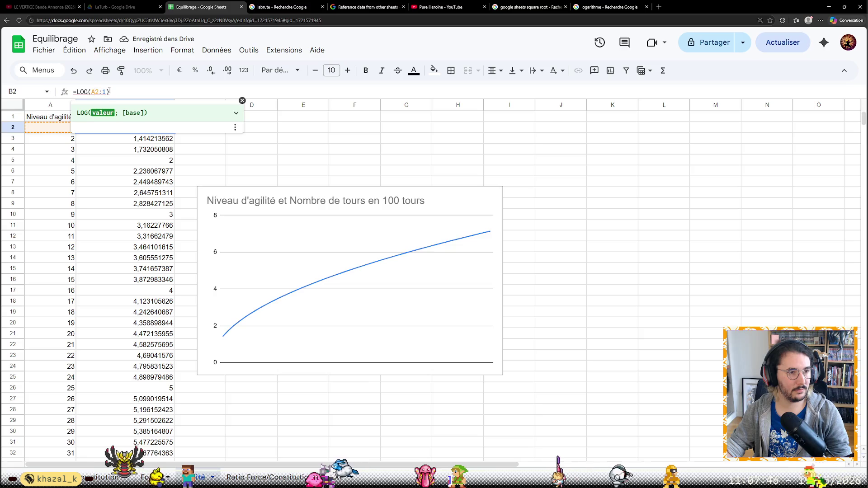
double_click(103, 90)
text(10)
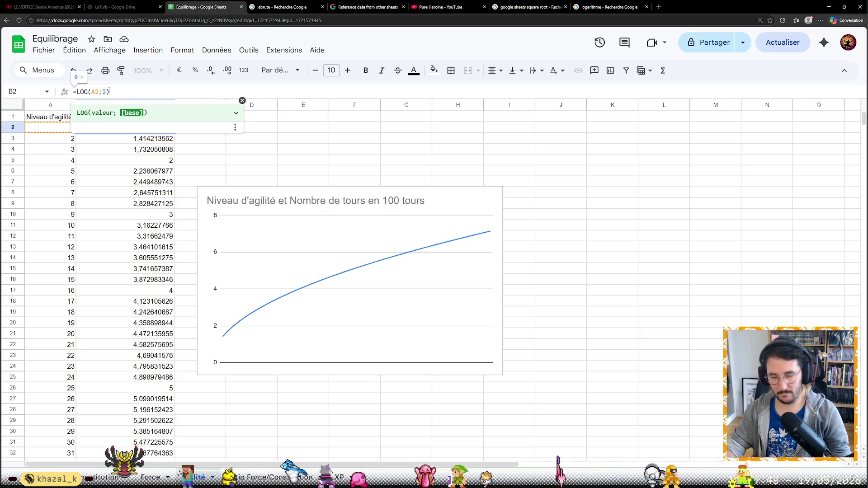
key(Return)
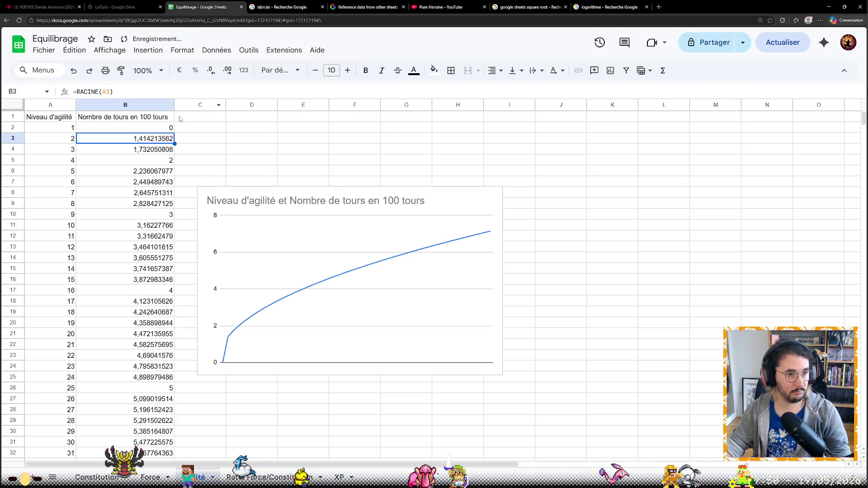
key(Up)
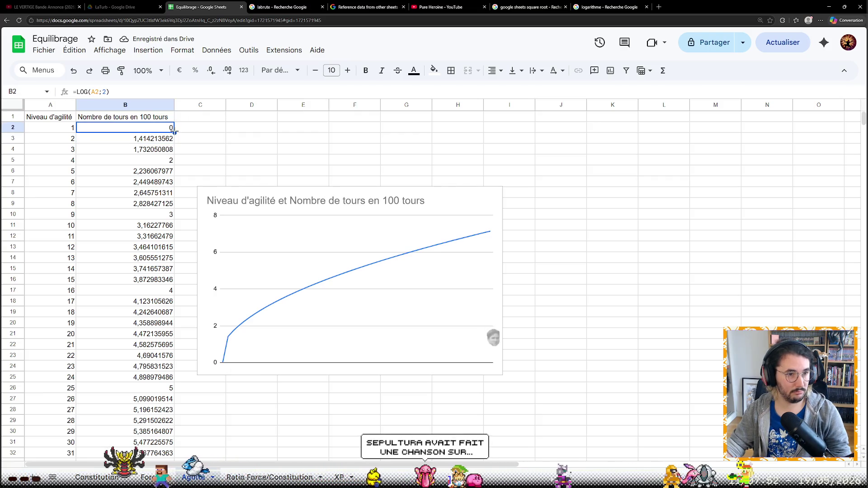
scroll(493, 330, down, 1)
scroll(493, 328, down, 2)
scroll(135, 293, down, 5)
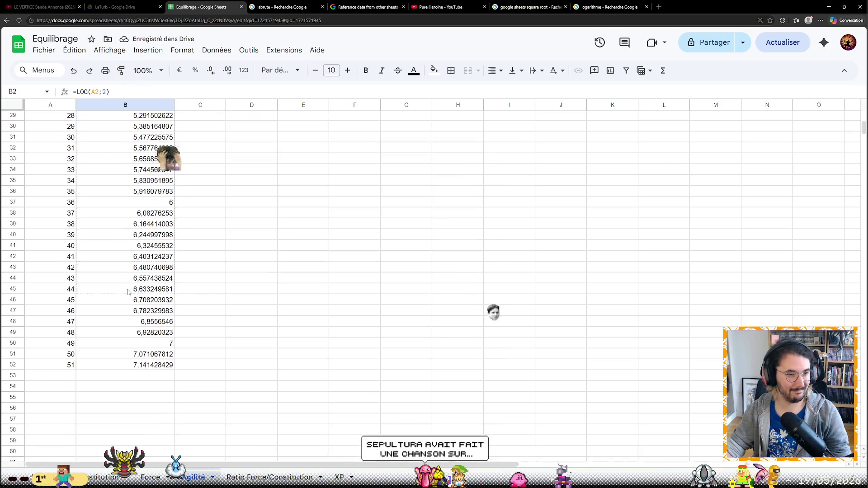
Fill the base-2 LOG formula down from B2 to B52.
shift+click(175, 365)
key(ctrl+d)
scroll(176, 362, up, 6)
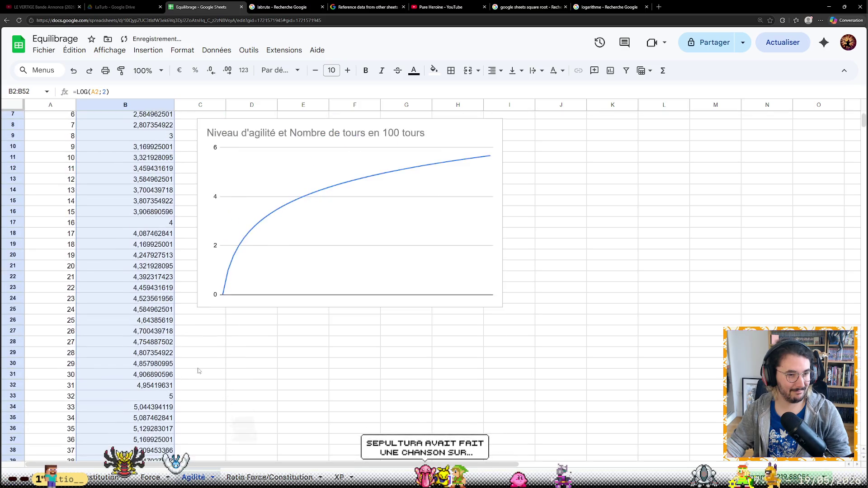
scroll(197, 369, up, 2)
click(443, 152)
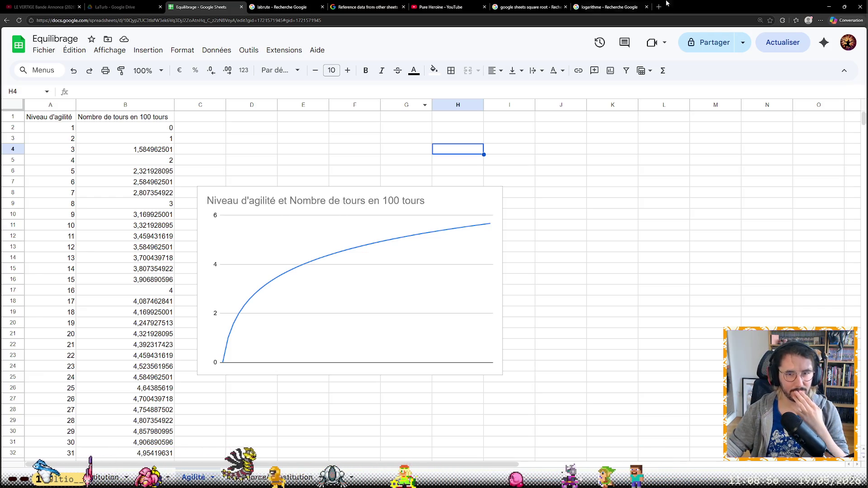
click(609, 7)
Search 'logarithme' in a new tab and open the Wikipedia Logarithme result.
click(658, 7)
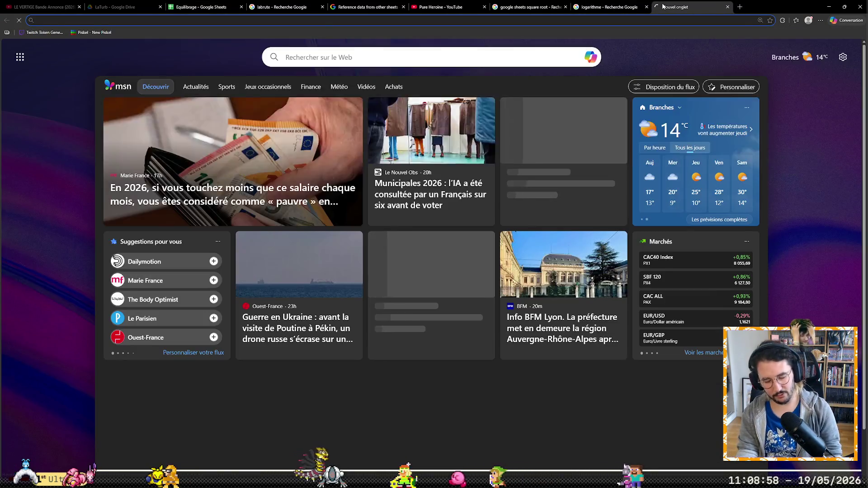
text(logarithme)
key(Return)
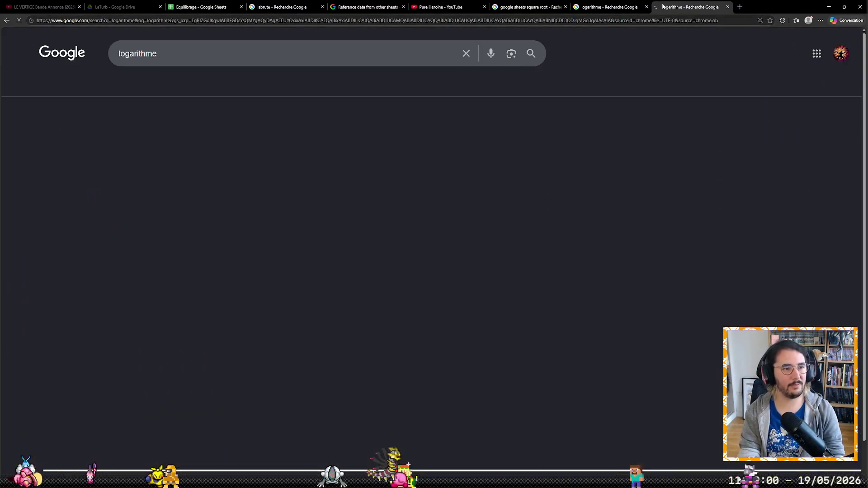
scroll(552, 225, down, 4)
scroll(367, 249, down, 2)
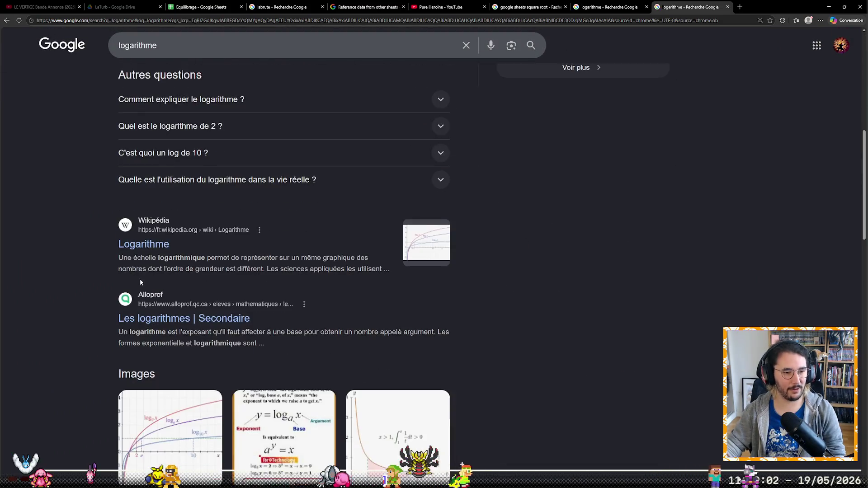
click(157, 246)
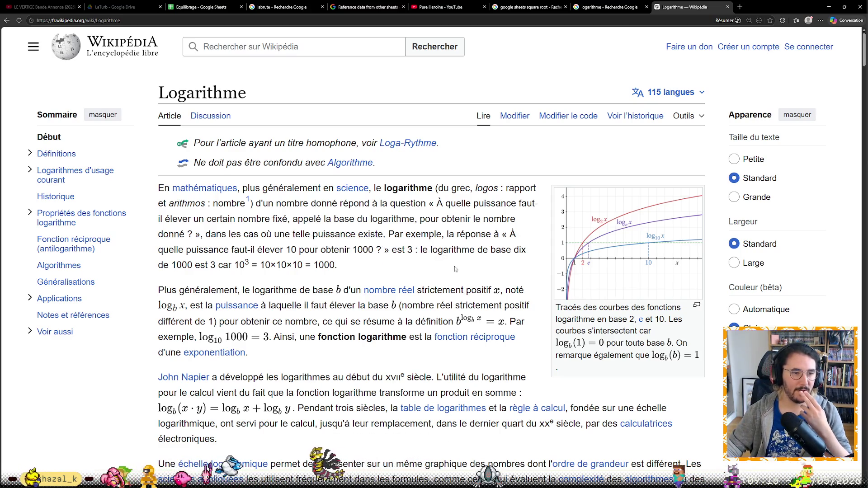
scroll(461, 265, down, 1)
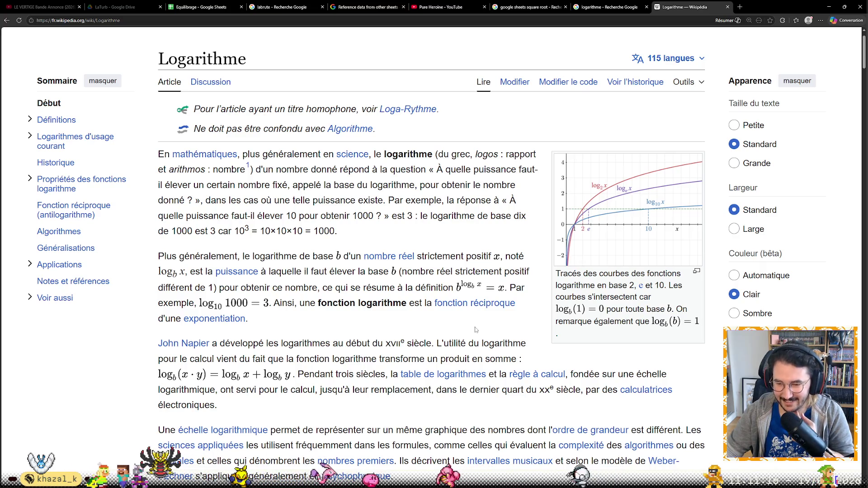
scroll(428, 333, down, 1)
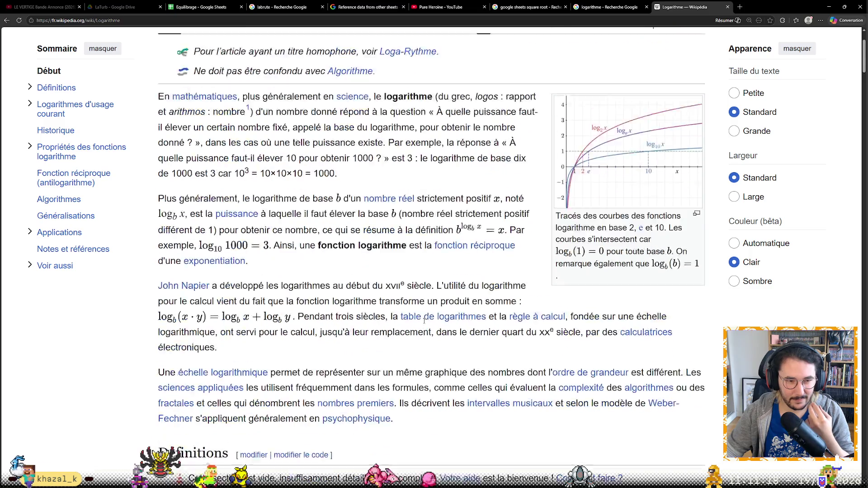
scroll(429, 332, down, 3)
scroll(428, 328, down, 3)
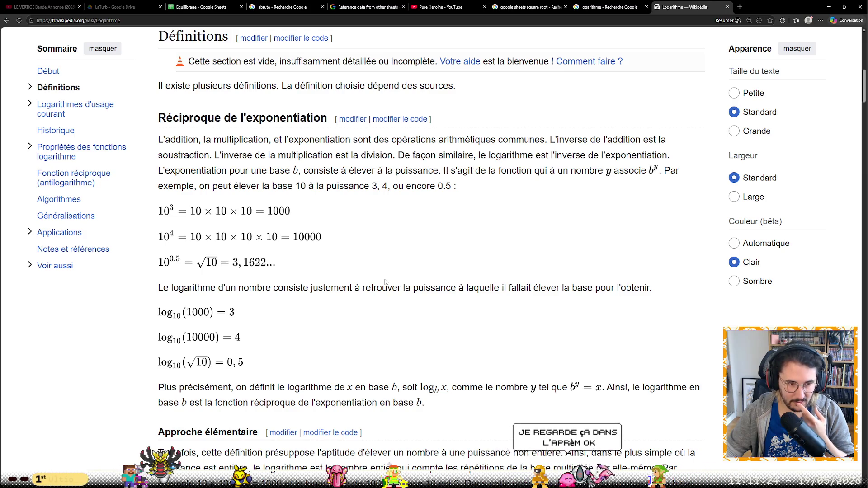
scroll(385, 282, down, 1)
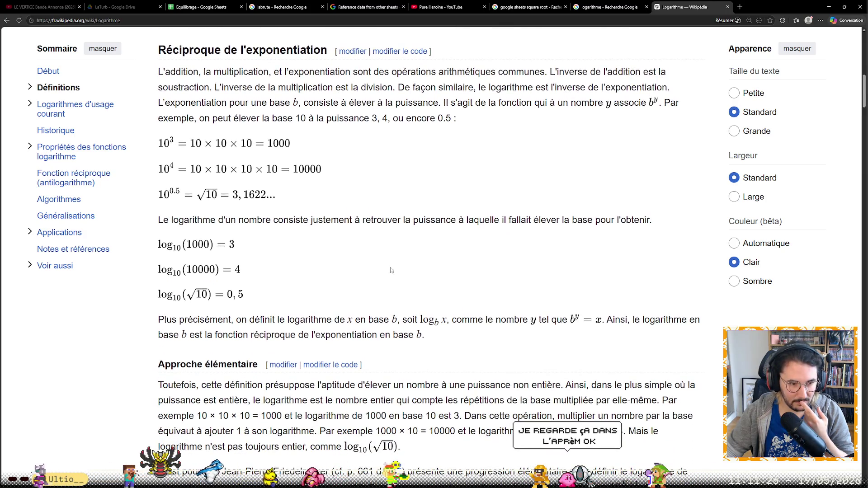
Start a new web search from the Logarithme article for 'ln entre 0 et 1'.
click(411, 20)
text(logarithme entre 0)
Run the 'ln entre 0 et 1' search and open the Wikipédia Logarithme népérien result.
key(Down)
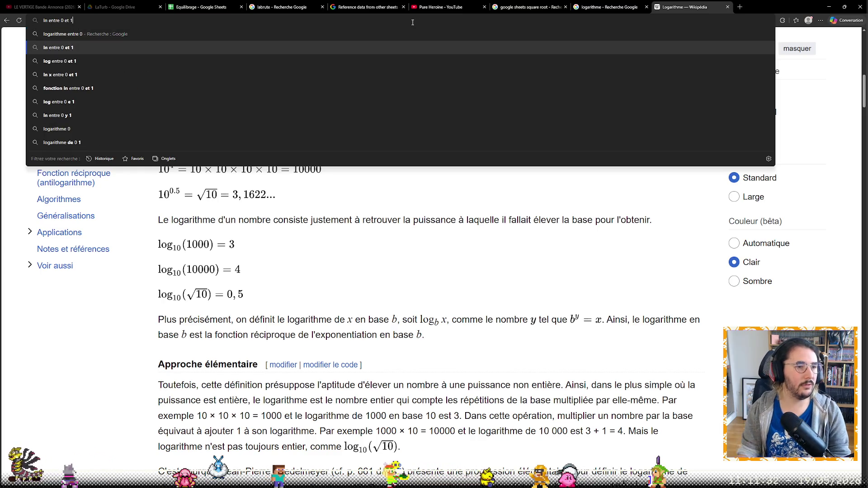
key(Return)
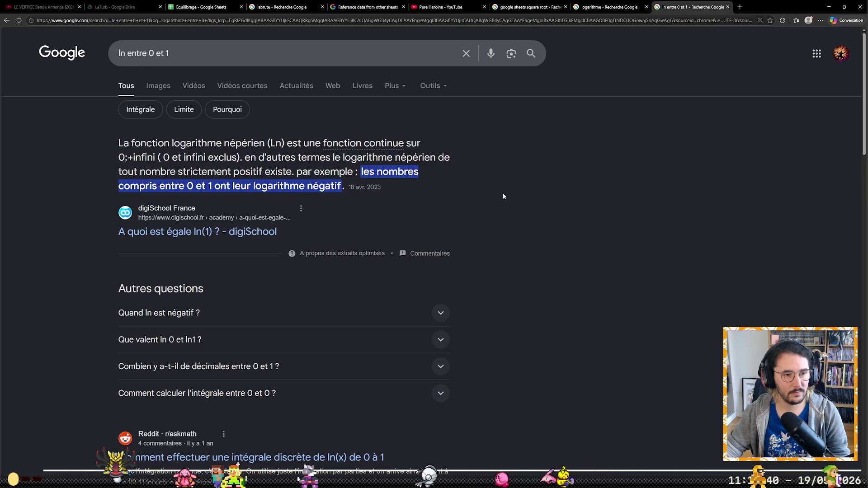
scroll(503, 197, down, 2)
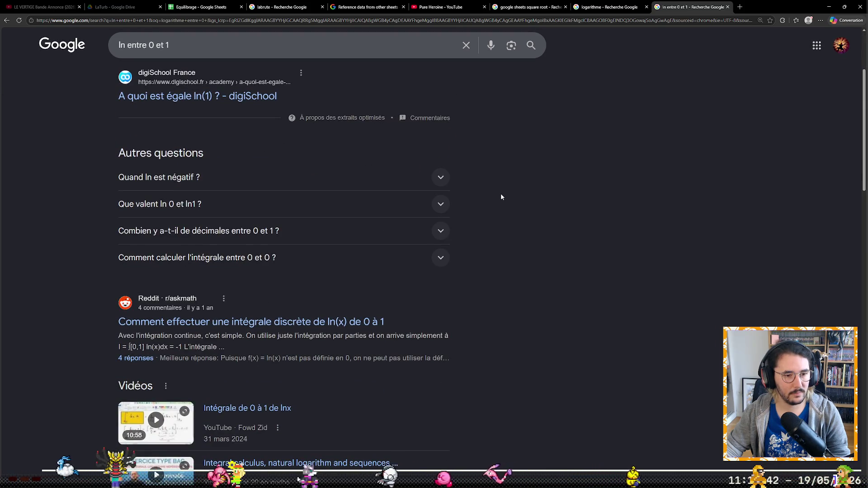
scroll(501, 193, down, 1)
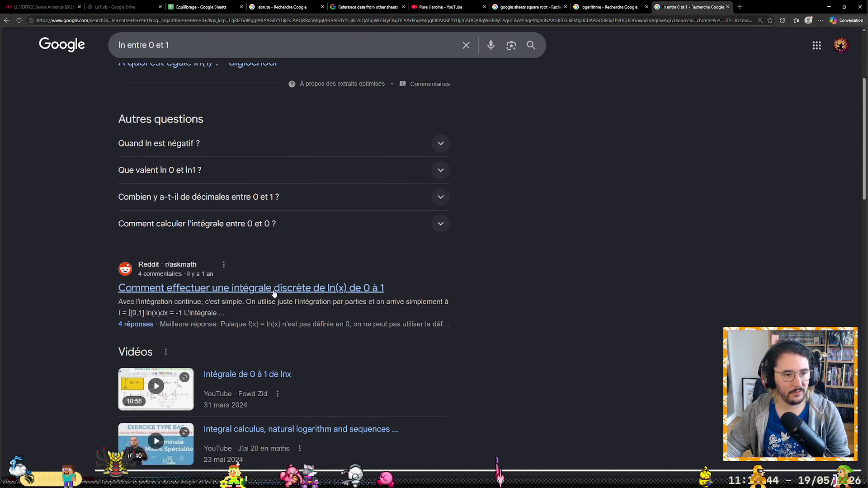
scroll(546, 286, down, 2)
scroll(546, 286, down, 2)
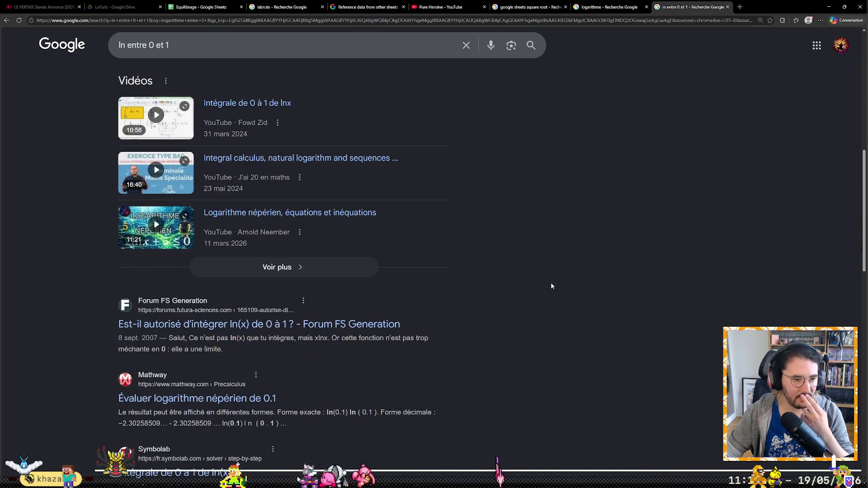
scroll(552, 285, down, 2)
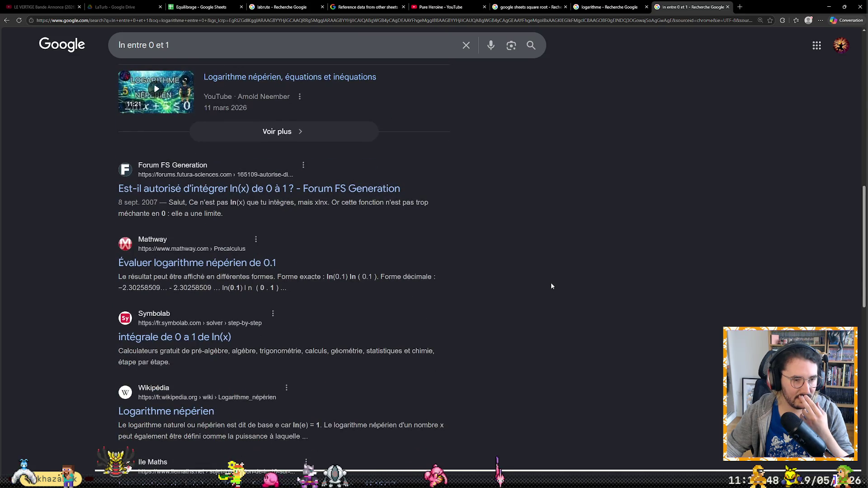
scroll(556, 274, down, 1)
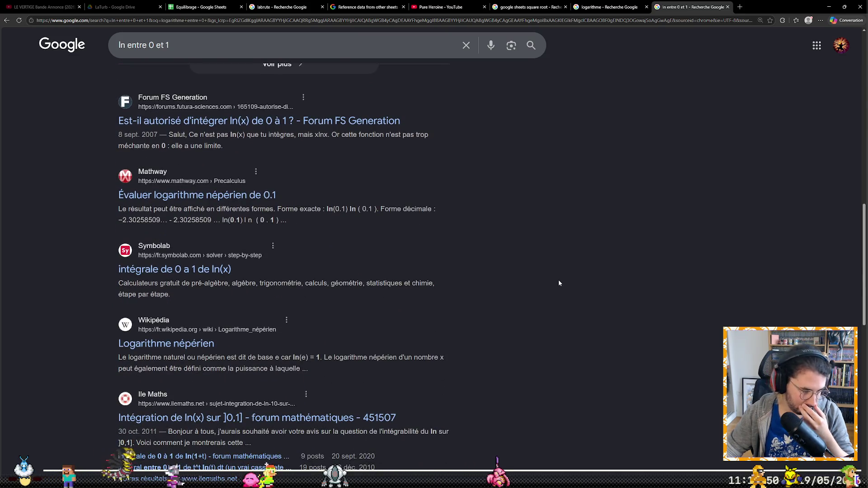
scroll(559, 282, down, 2)
click(206, 246)
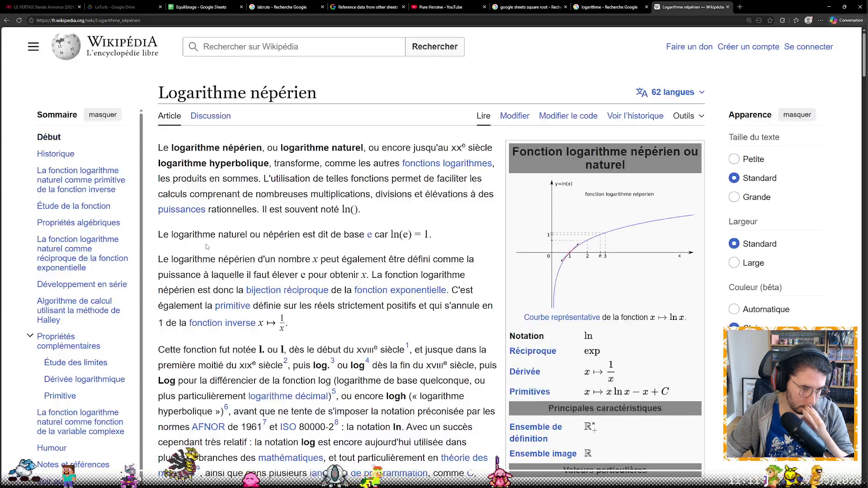
Open the Ile Maths thread on integrating ln(x) in a new tab and switch to it.
key(alt+Left)
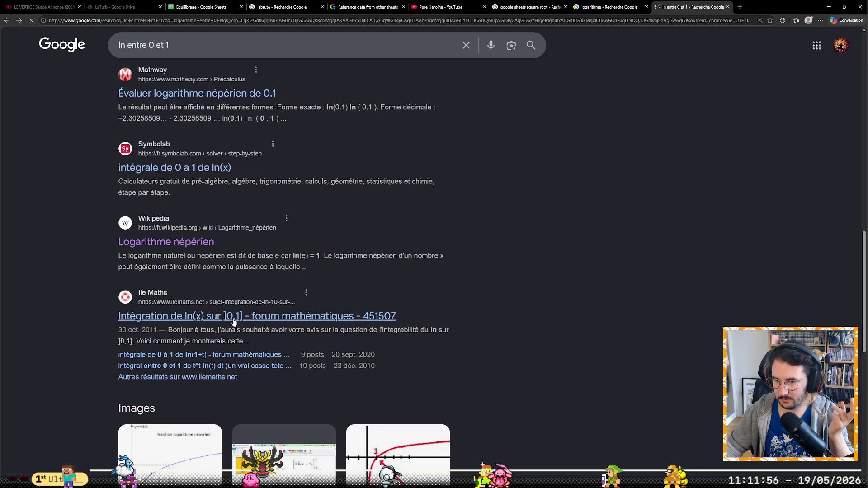
click(230, 315)
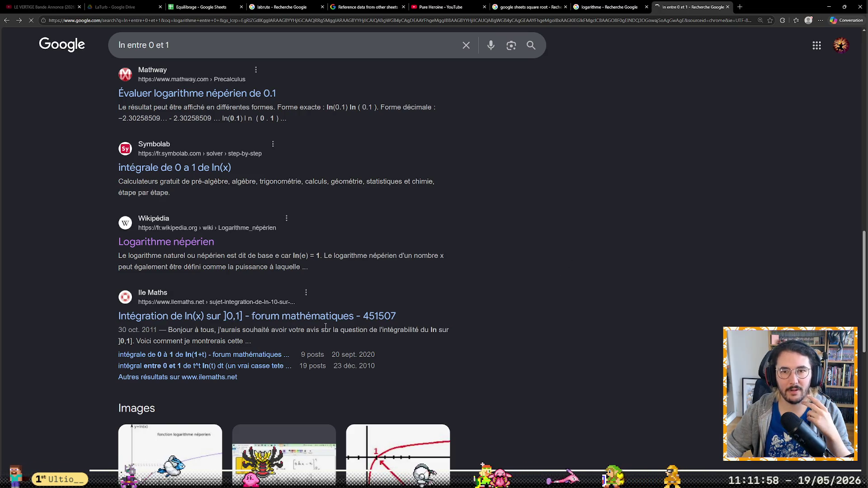
middle_click(224, 316)
click(165, 242)
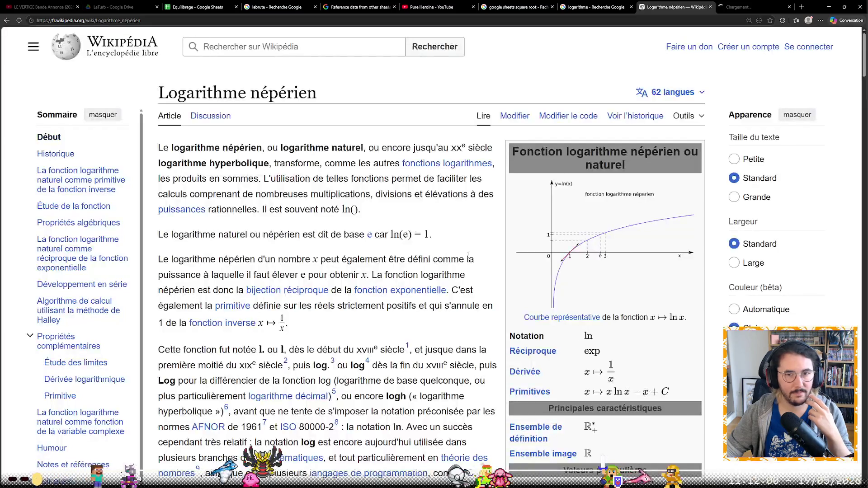
scroll(362, 274, down, 2)
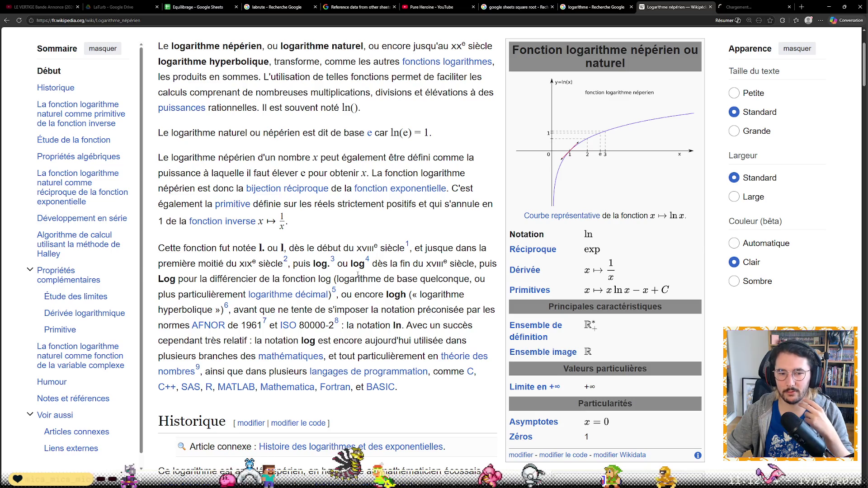
scroll(371, 273, down, 2)
scroll(372, 285, down, 2)
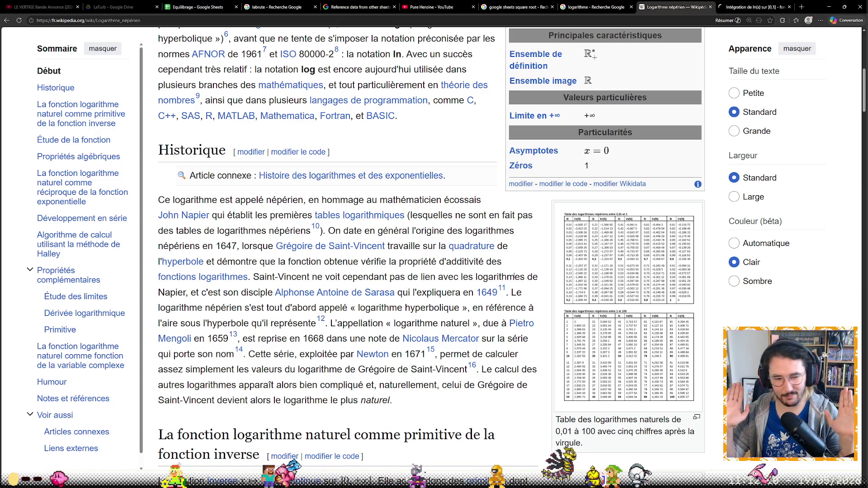
scroll(513, 276, down, 3)
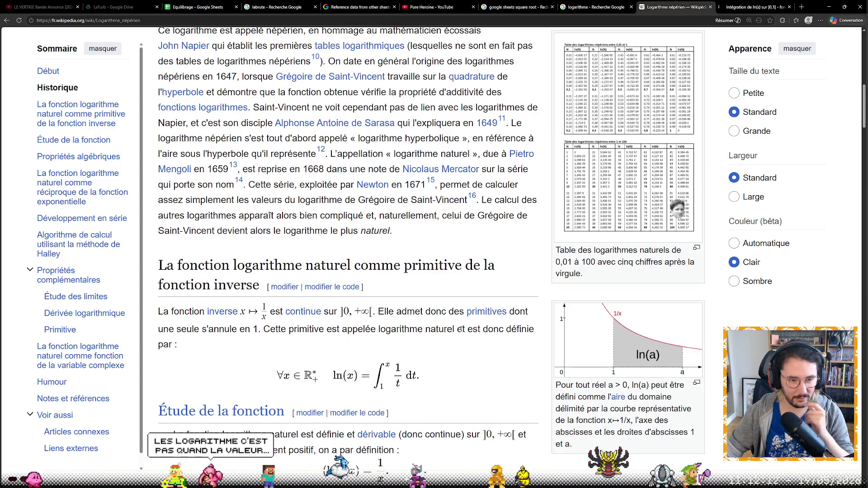
scroll(478, 347, down, 1)
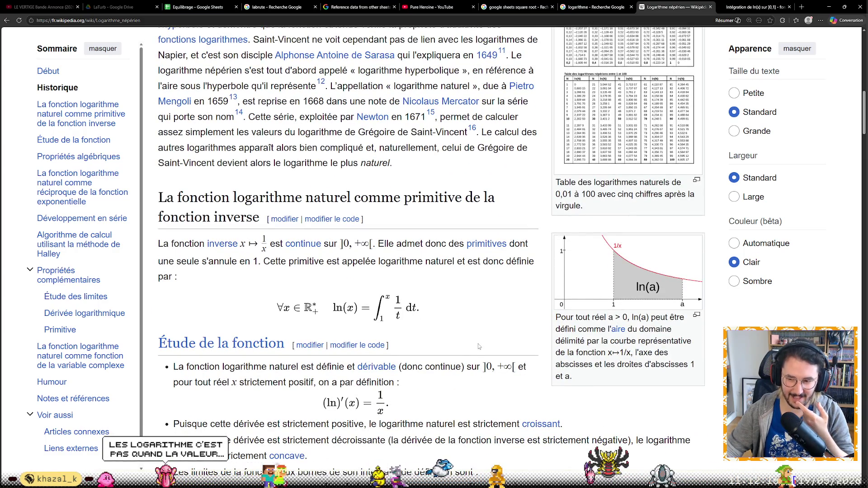
scroll(478, 343, down, 2)
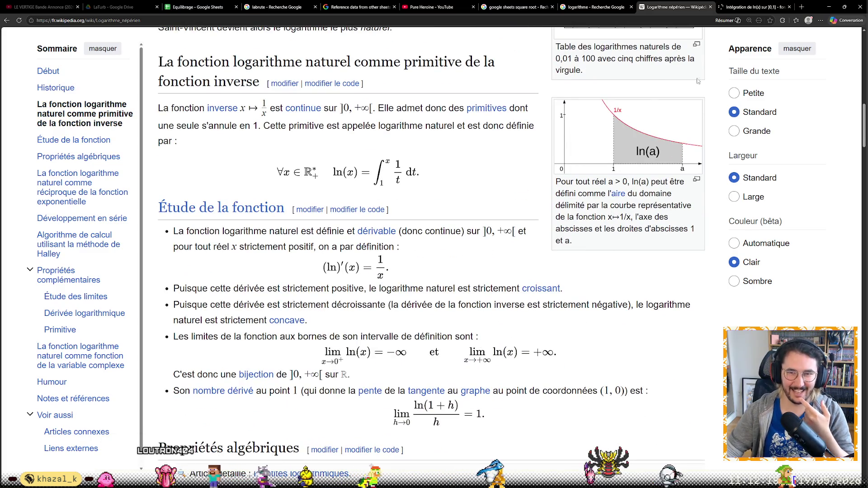
click(761, 5)
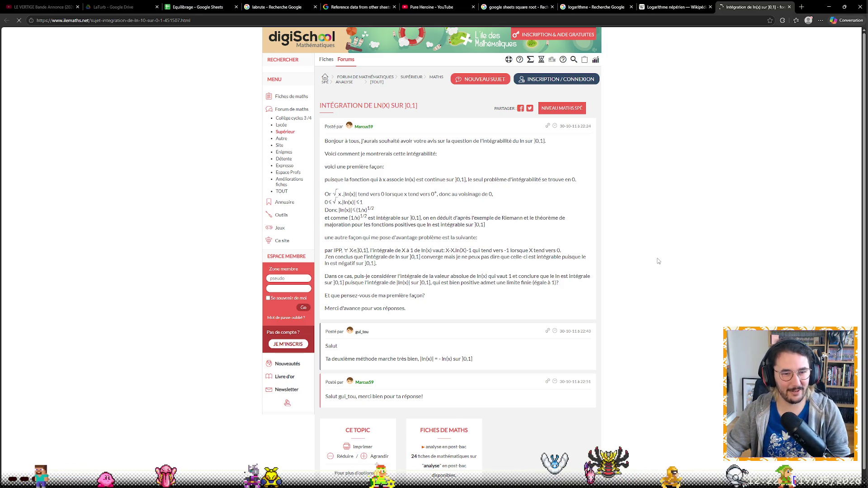
Zoom the forum post, highlight the ln integrability phrase, then return to the Equilibrage sheet.
key(ctrl+plus)
key(ctrl+plus)
key(ctrl+plus)
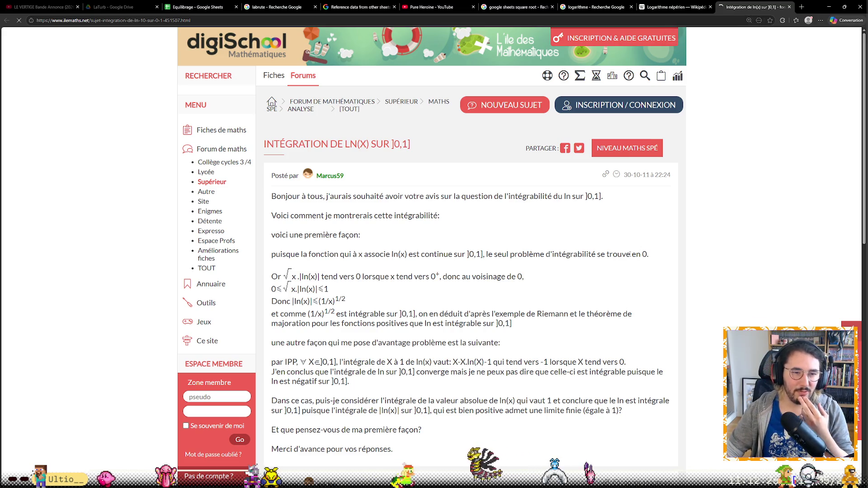
drag(514, 197, 583, 196)
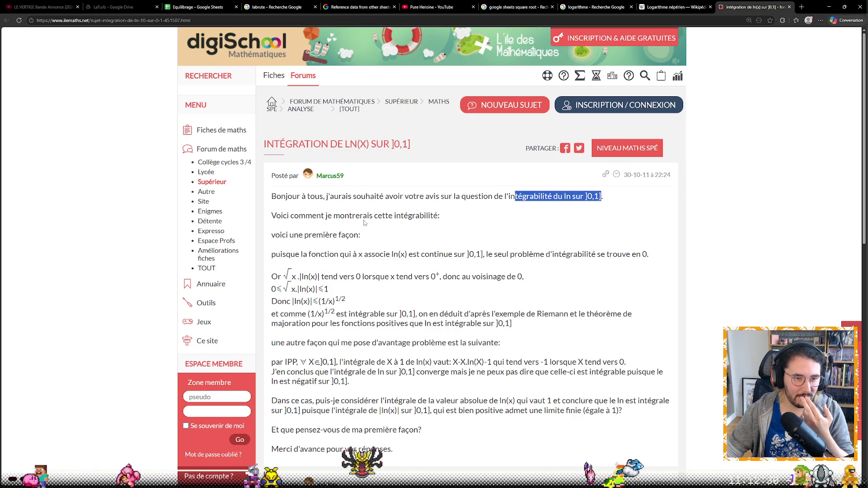
click(357, 216)
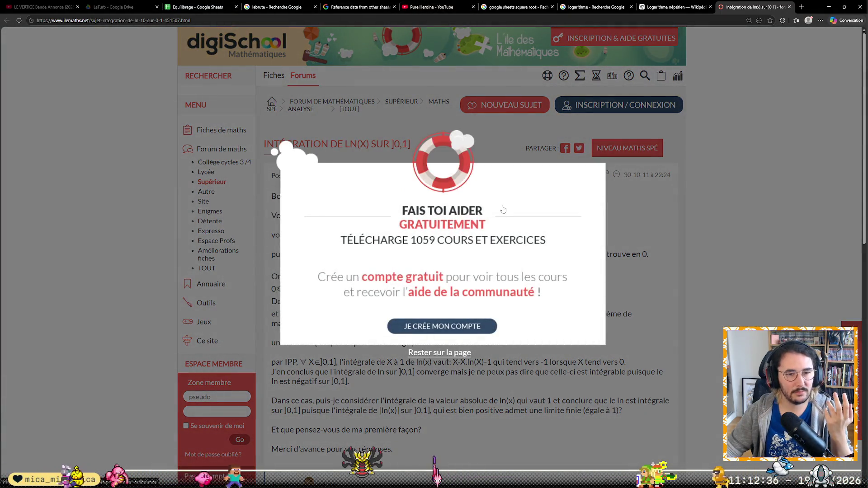
click(196, 7)
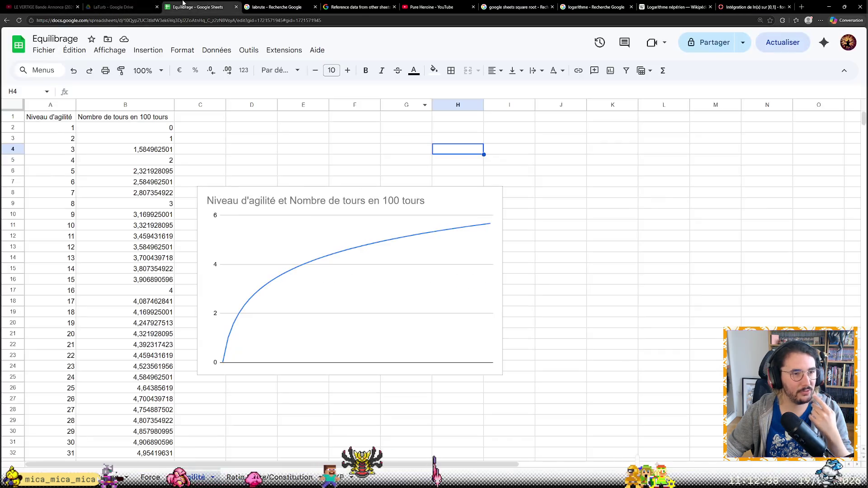
Change B2's formula to =LN(A2), removing the leftover base argument error.
click(132, 129)
click(129, 95)
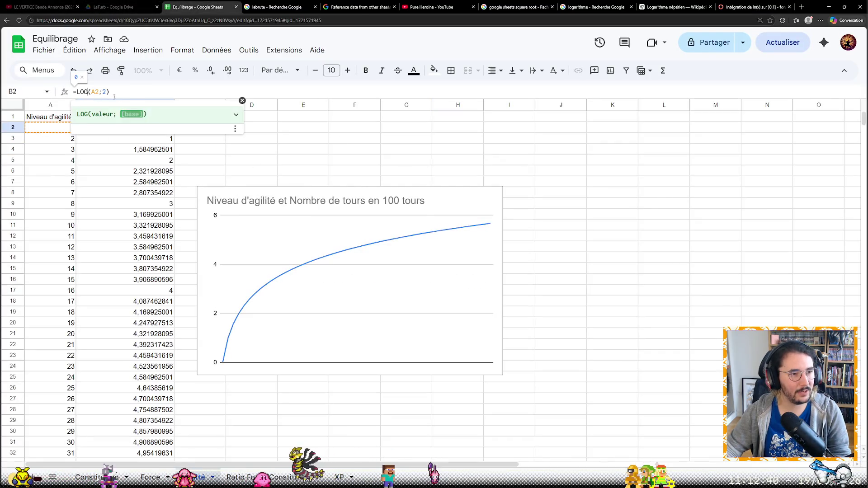
key(BackSpace)
key(BackSpace)
key(BackSpace)
text(L)
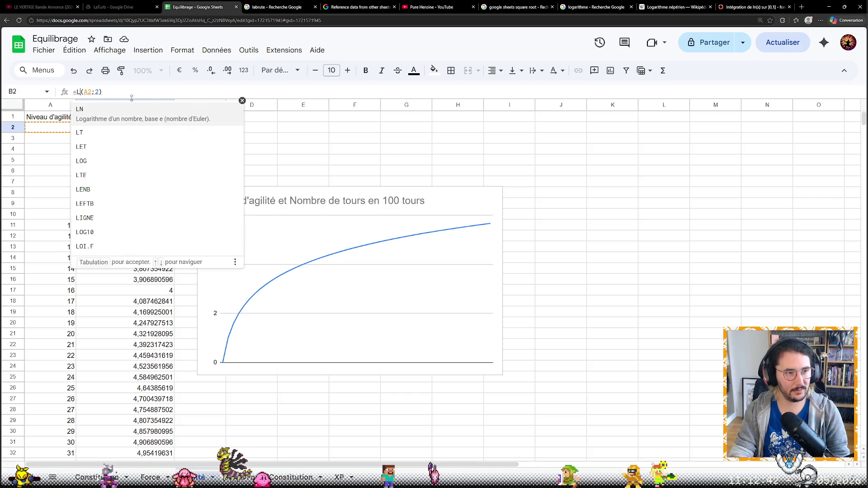
click(152, 112)
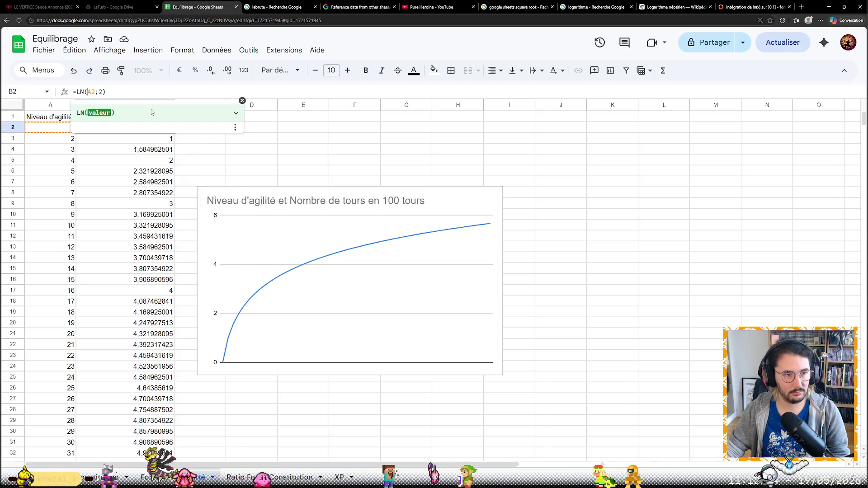
key(Left)
key(BackSpace)
text(1)
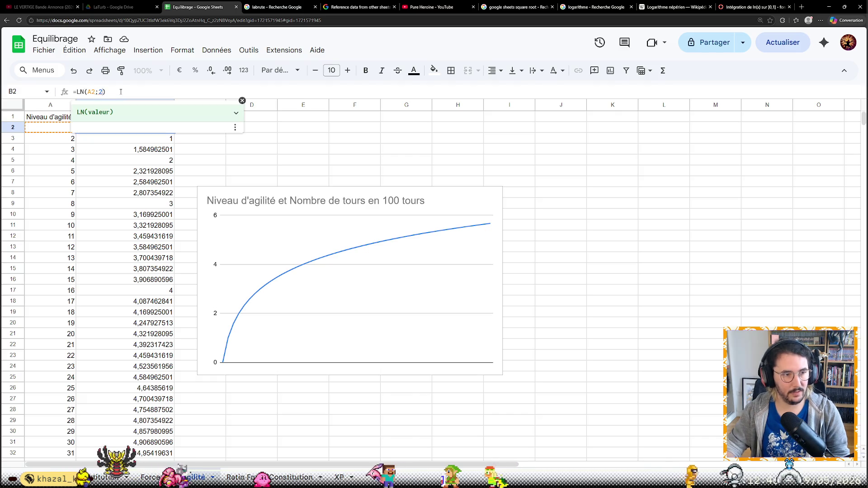
key(Return)
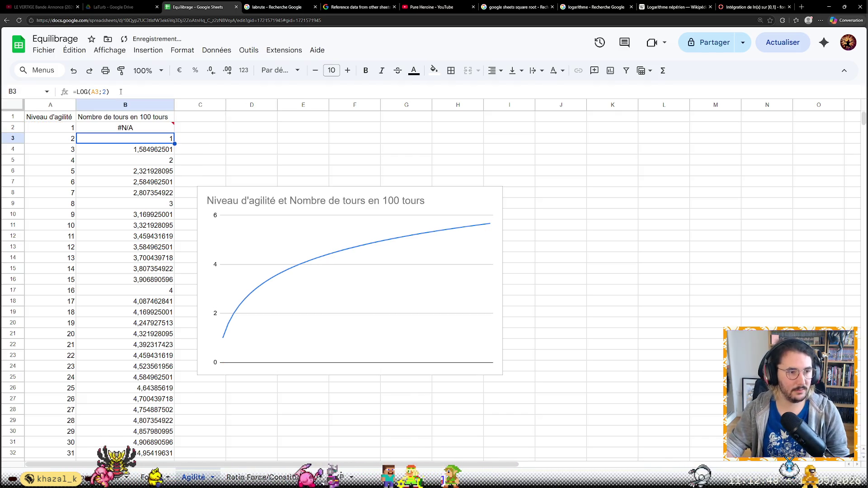
click(128, 129)
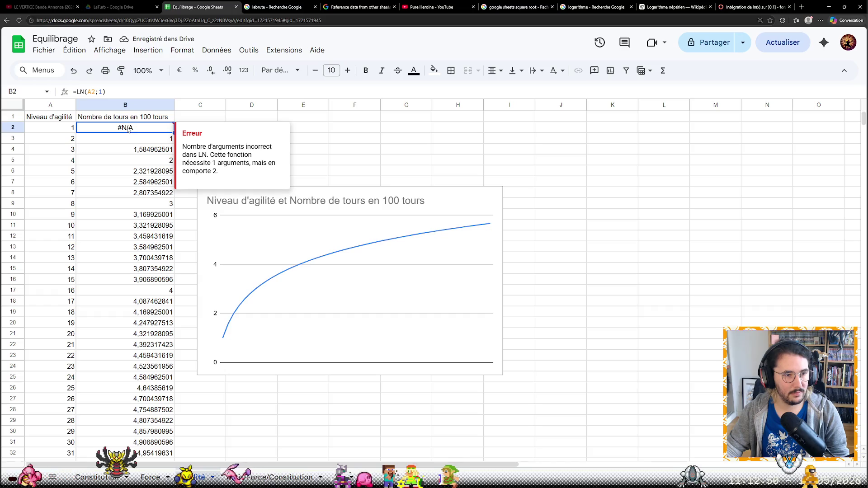
text(=LOG(A2;2))
key(Return)
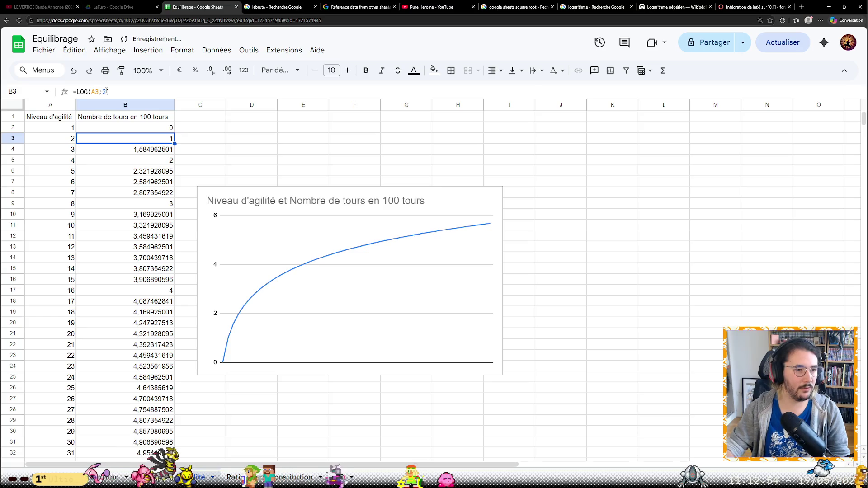
Fill the LN formula down B2:B52, then go back to the forum thread.
click(173, 129)
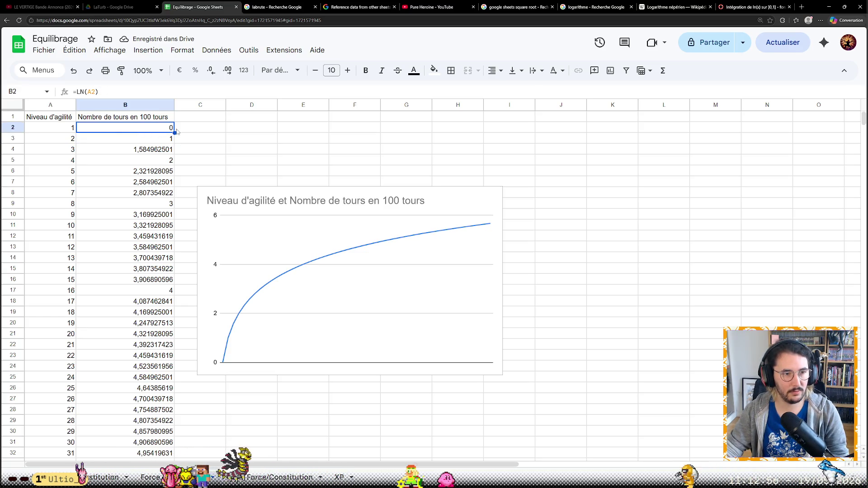
scroll(156, 225, down, 4)
scroll(143, 332, down, 1)
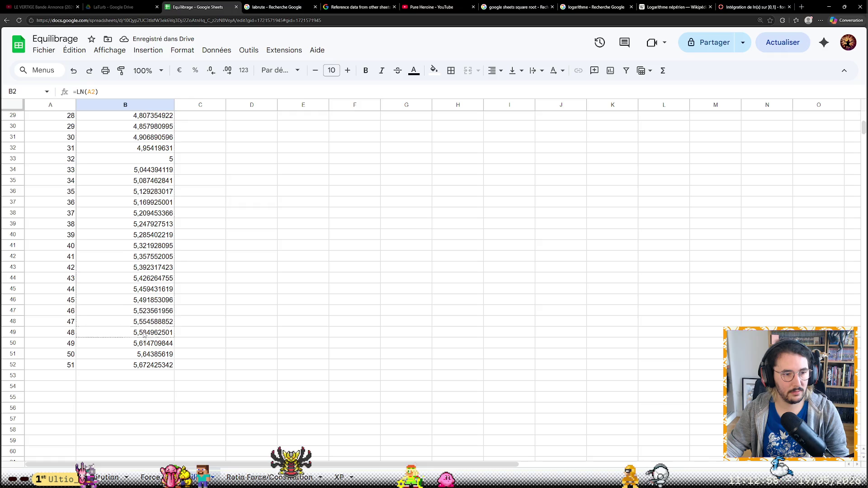
shift+click(140, 366)
scroll(224, 348, up, 5)
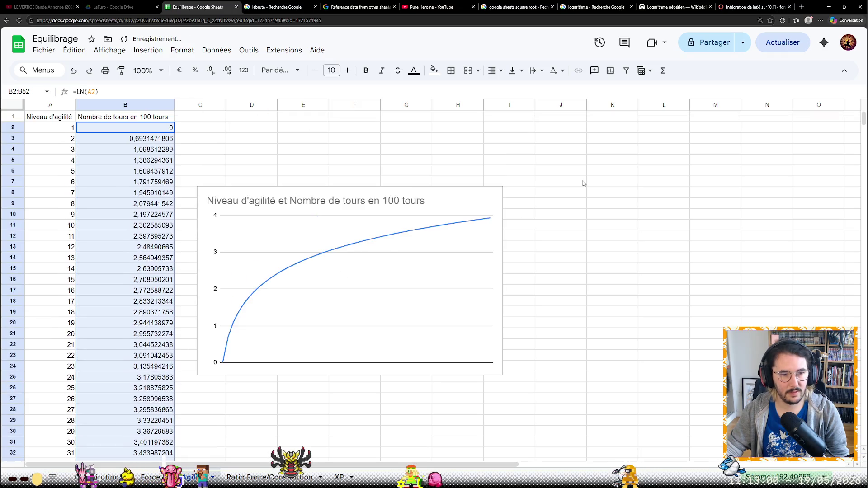
click(583, 182)
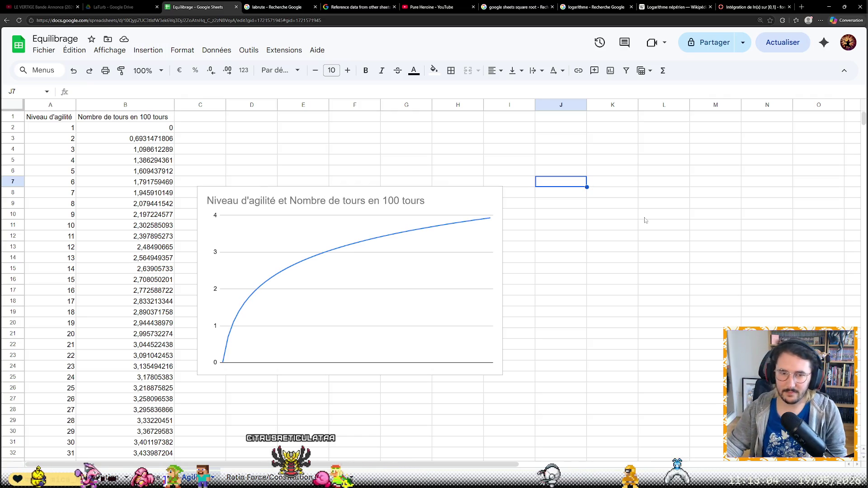
click(732, 6)
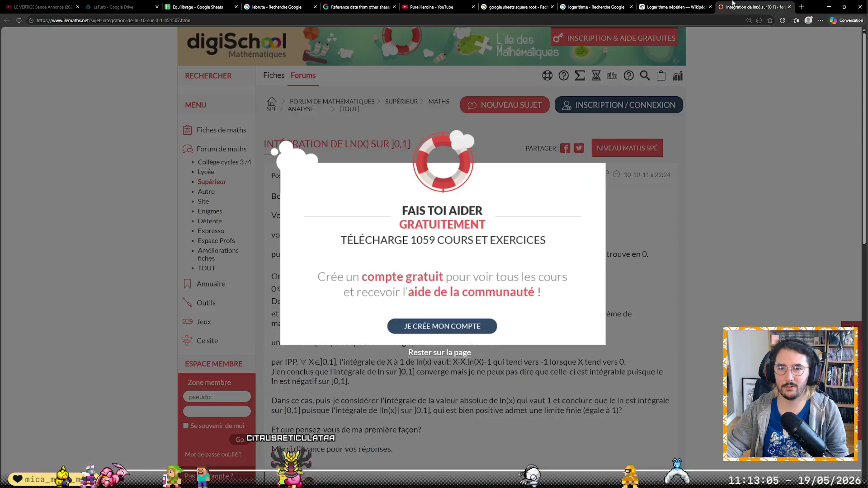
Close the forum thread, return to the Equilibrage sheet and select the agility chart.
click(788, 7)
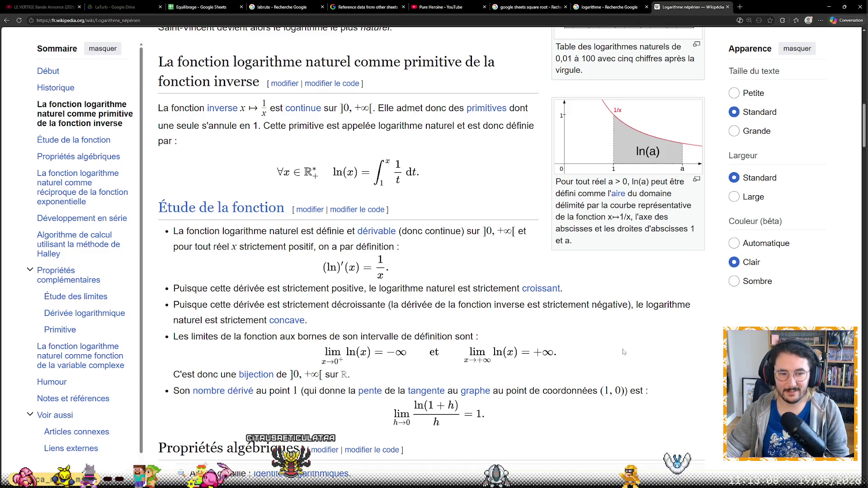
scroll(620, 349, down, 4)
scroll(679, 368, down, 4)
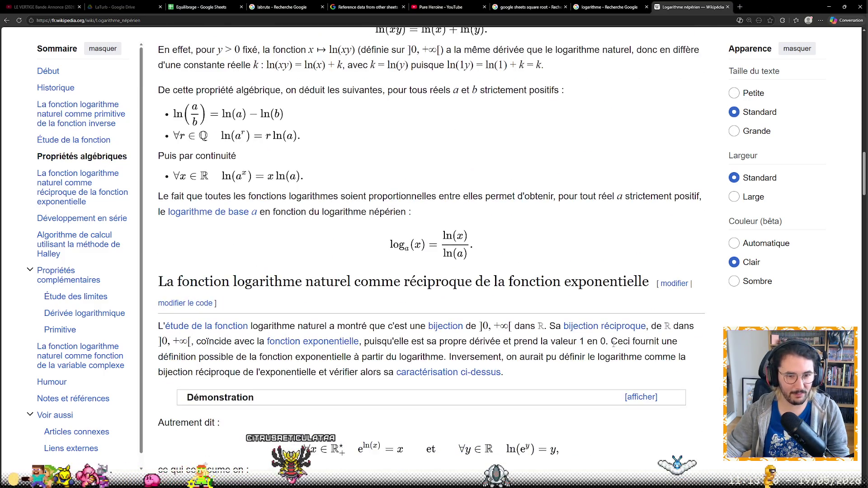
scroll(614, 346, down, 3)
scroll(669, 339, down, 3)
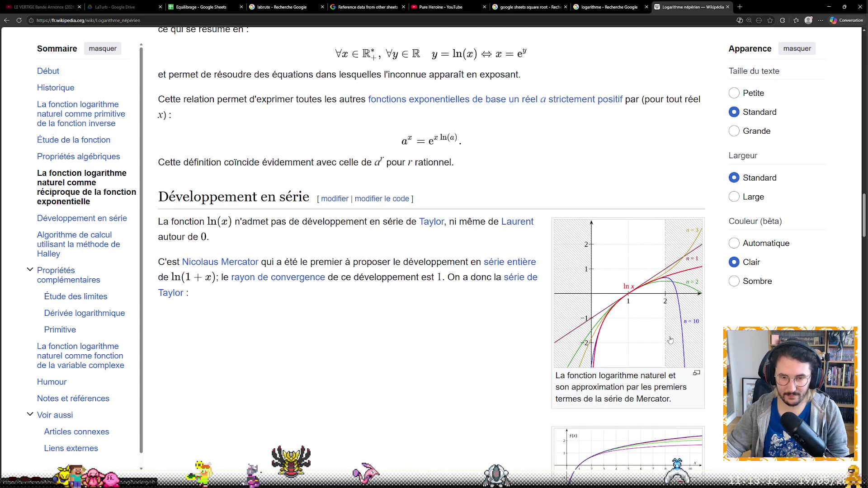
scroll(720, 375, down, 1)
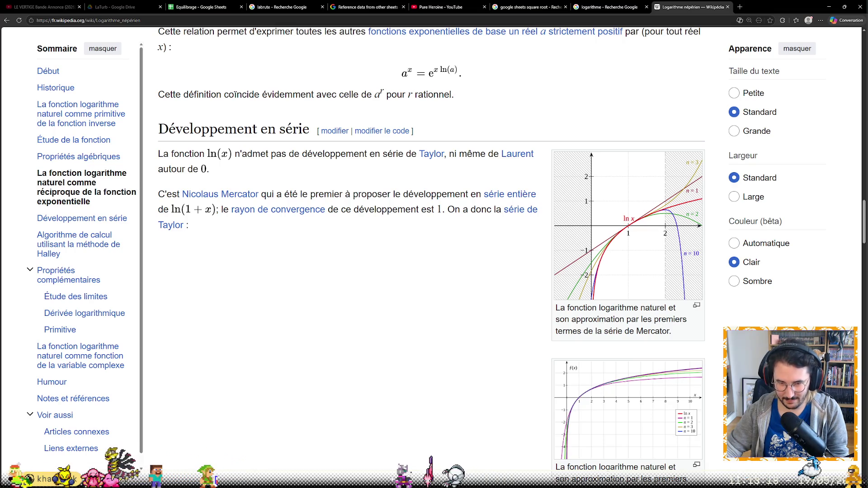
scroll(431, 244, down, 3)
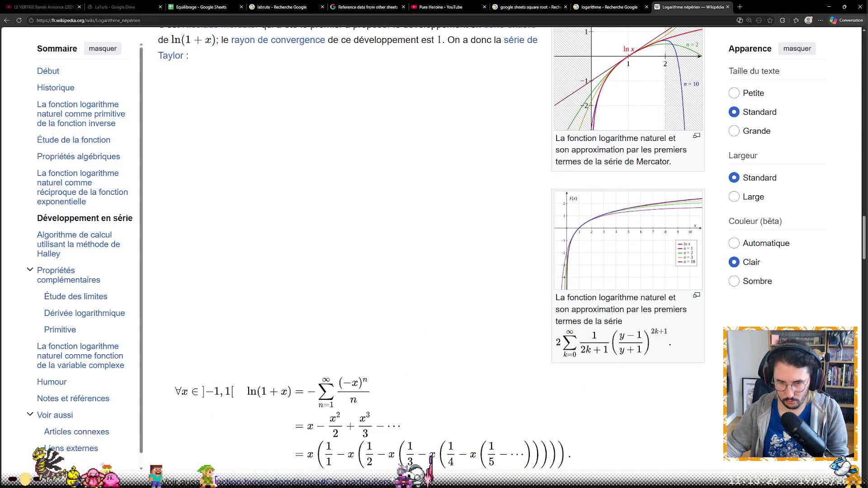
scroll(431, 244, down, 1)
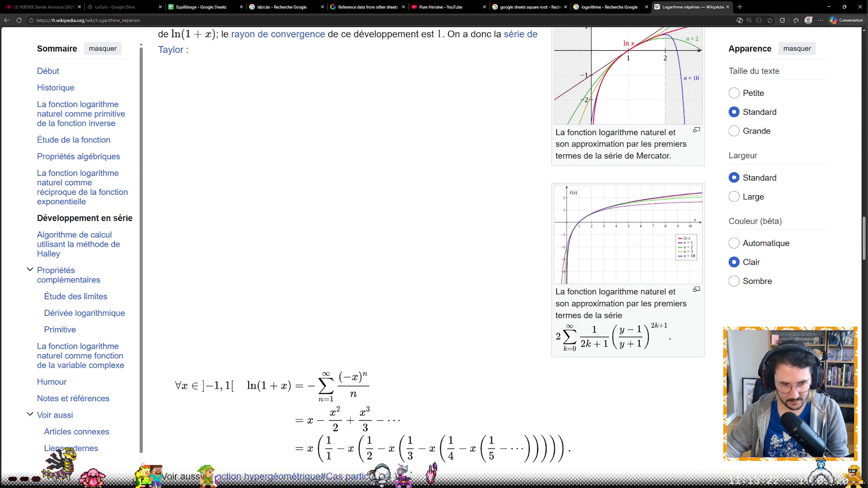
scroll(431, 244, down, 4)
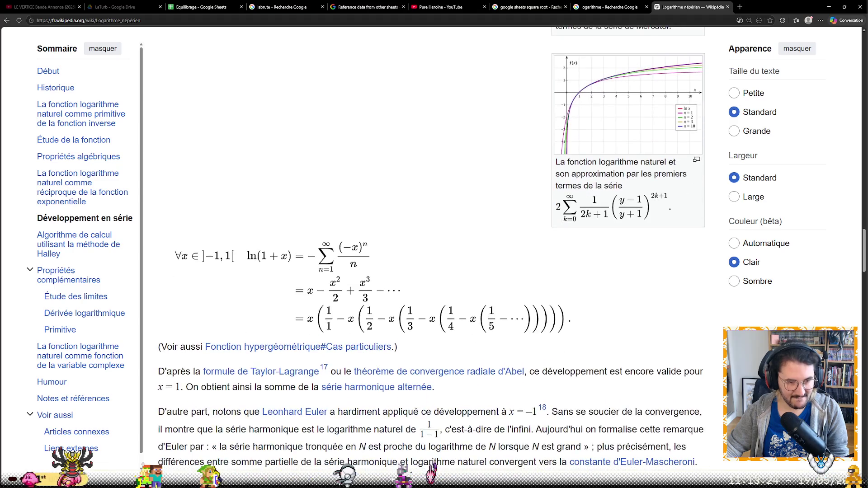
scroll(432, 244, down, 2)
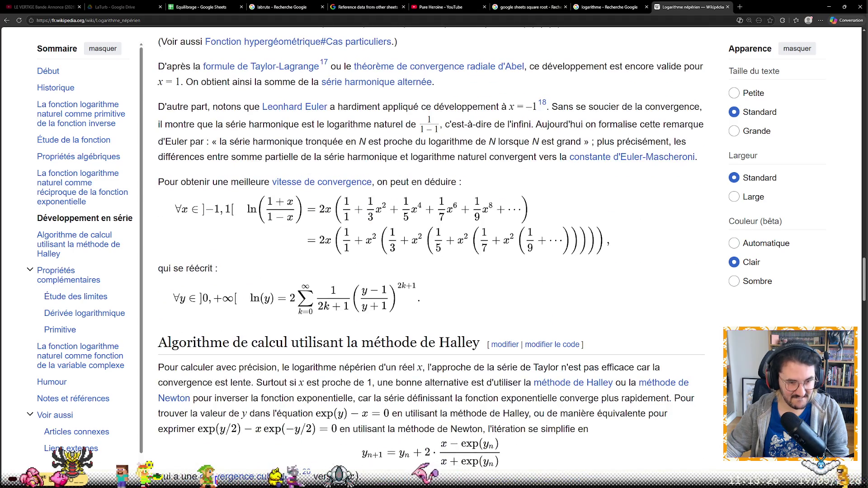
scroll(431, 244, down, 3)
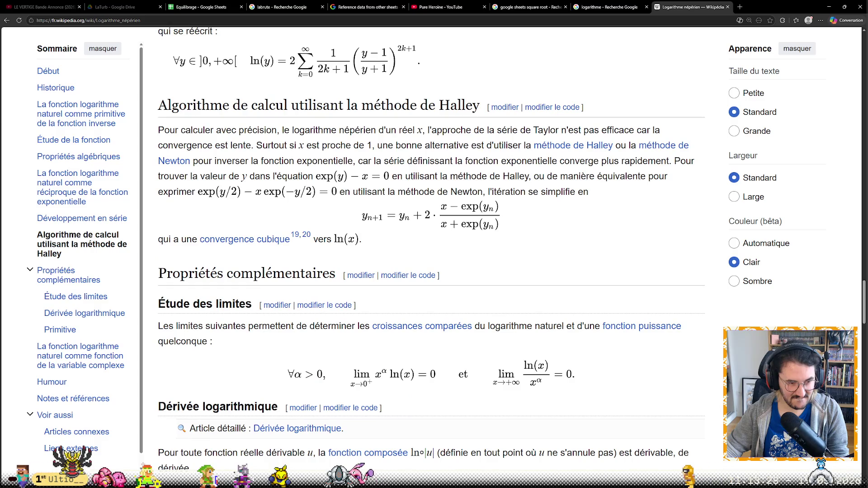
scroll(431, 258, down, 1)
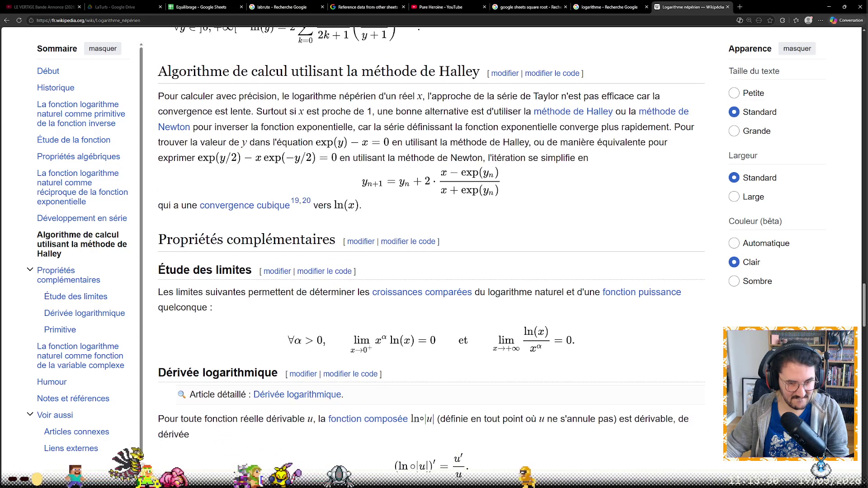
scroll(431, 258, down, 2)
scroll(431, 258, down, 2)
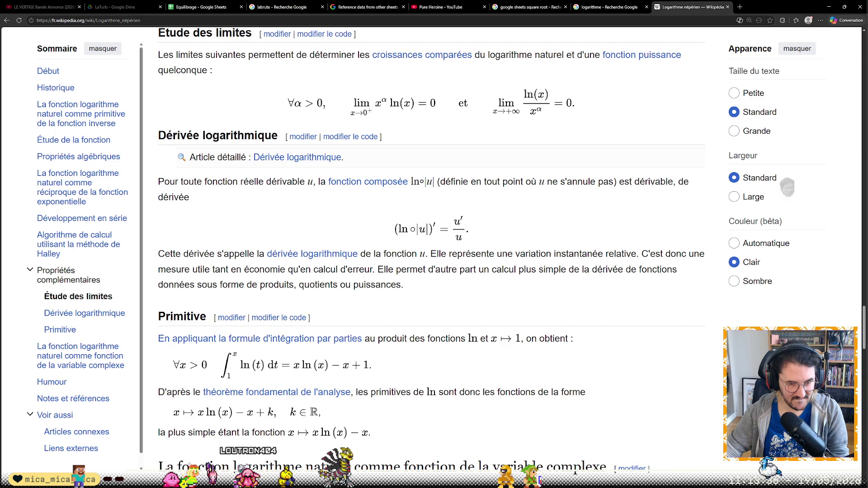
scroll(788, 186, down, 1)
scroll(746, 217, down, 2)
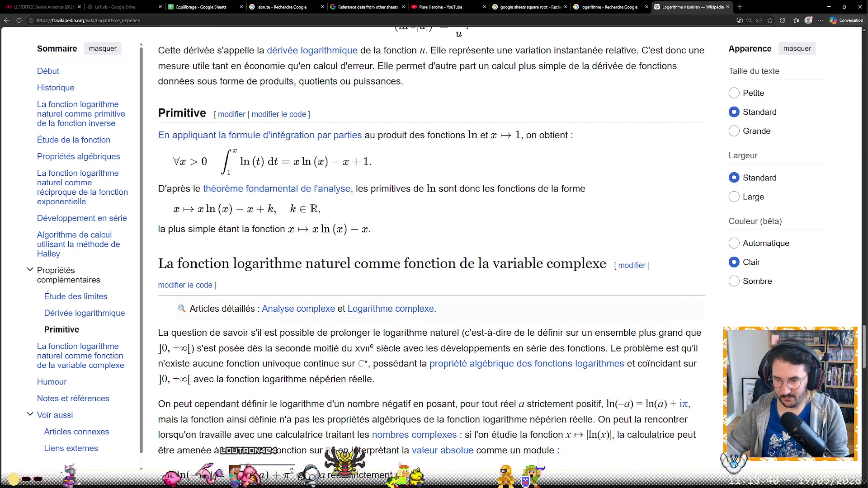
scroll(330, 451, down, 3)
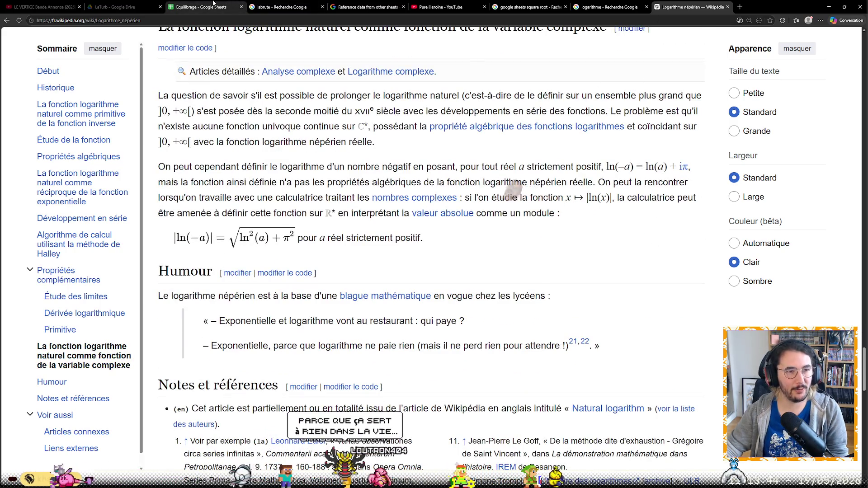
click(213, 6)
click(410, 327)
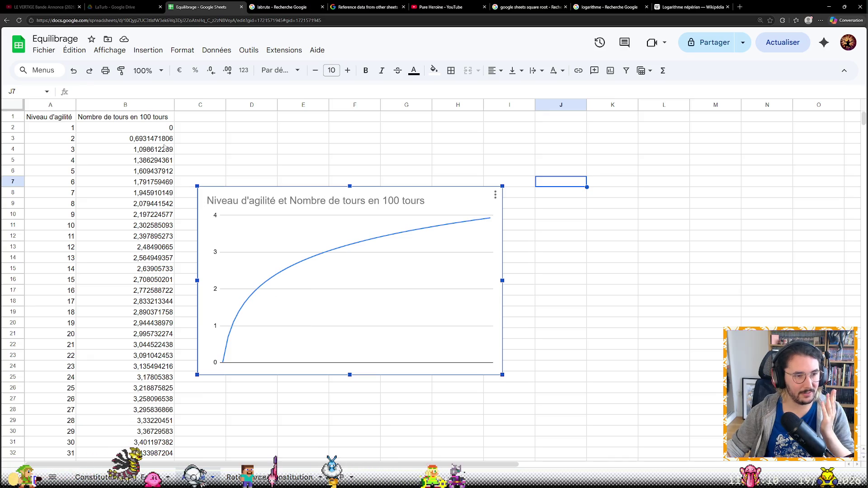
Check the column B logarithm formulas, then drag the chart to the sheet's lower right.
click(160, 129)
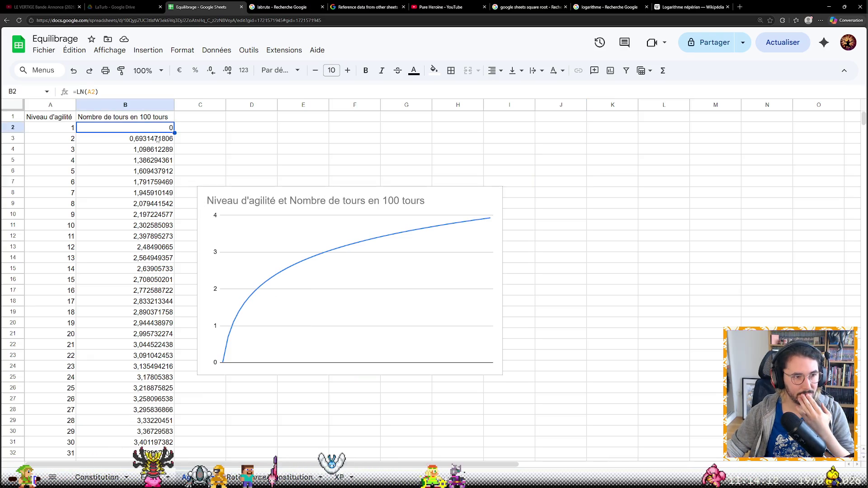
key(Down)
key(Down)
key(Down)
key(Down)
key(Down)
key(Down)
key(Down)
key(Down)
key(Down)
key(Down)
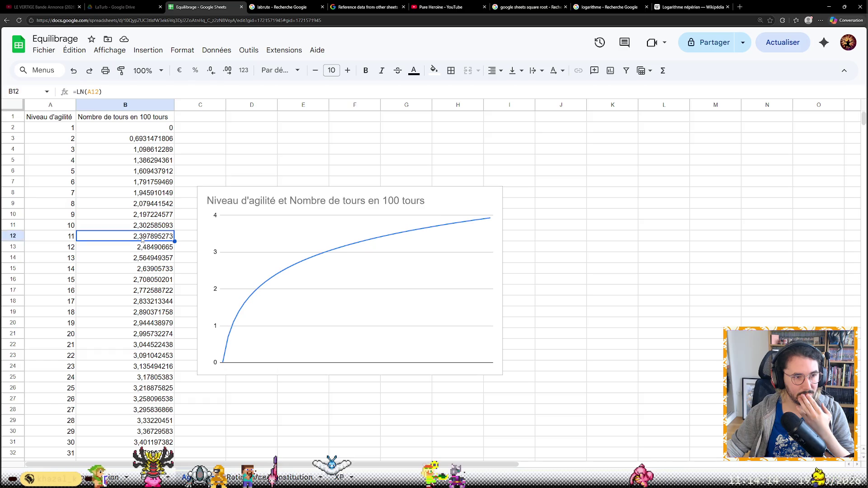
key(Up)
key(Up)
key(Up)
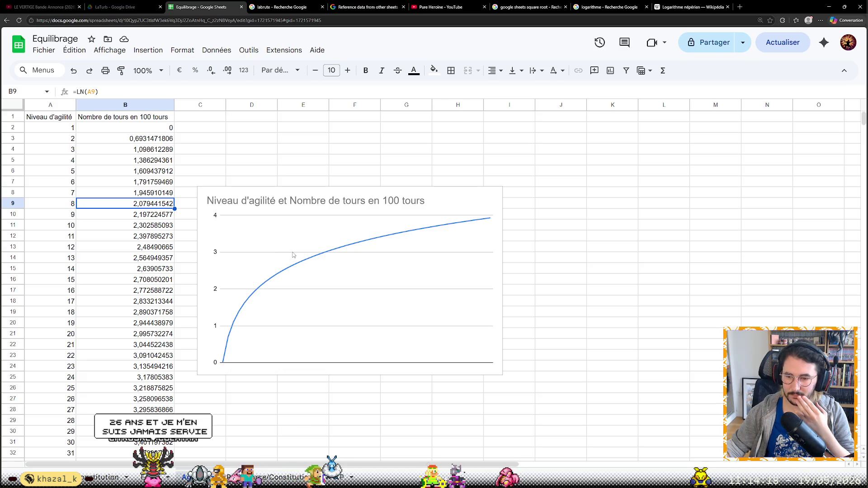
drag(344, 257, 648, 321)
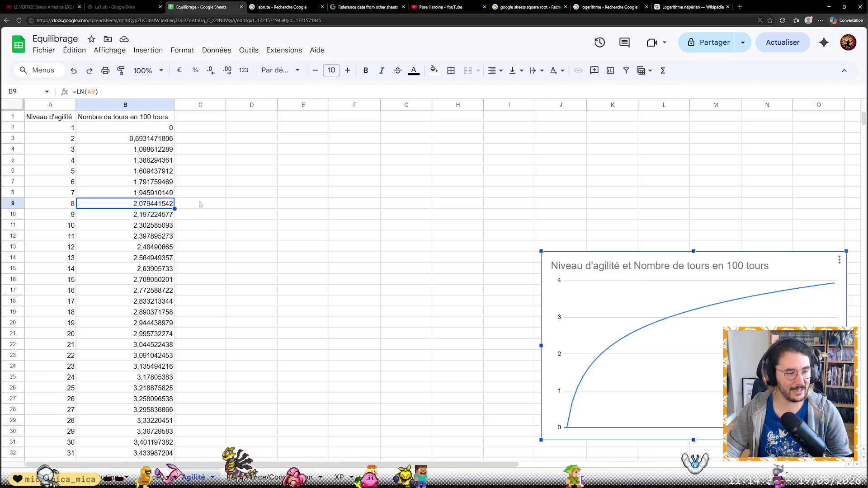
click(200, 182)
key(Up)
key(Up)
key(Up)
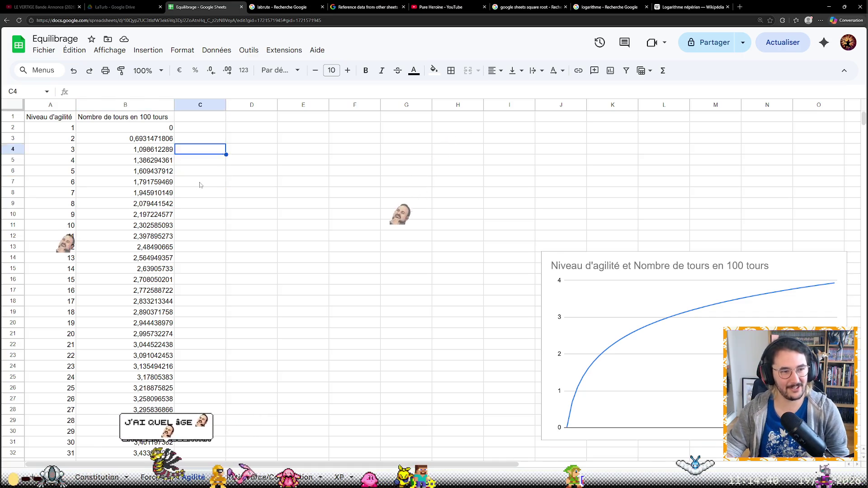
key(Up)
key(Up)
key(Up)
key(Left)
key(Left)
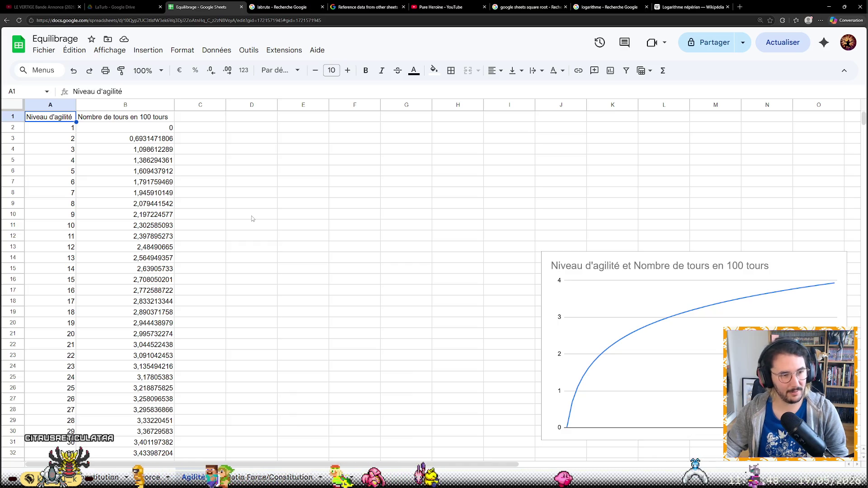
click(216, 120)
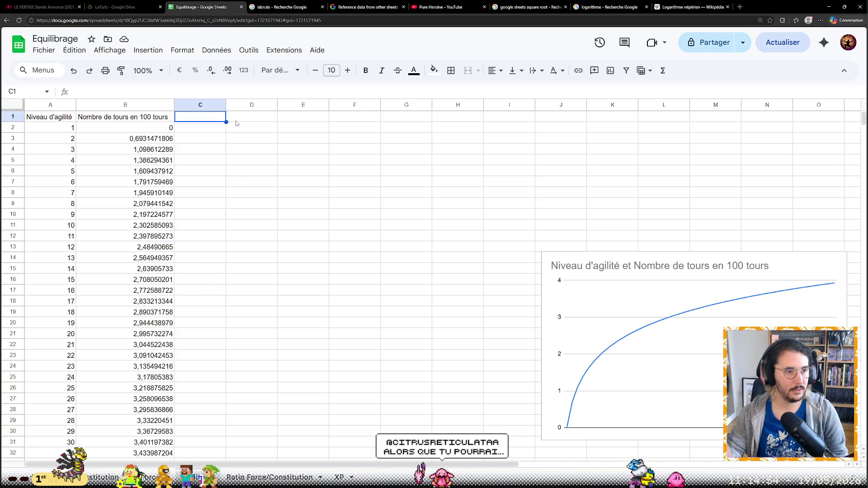
key(Left)
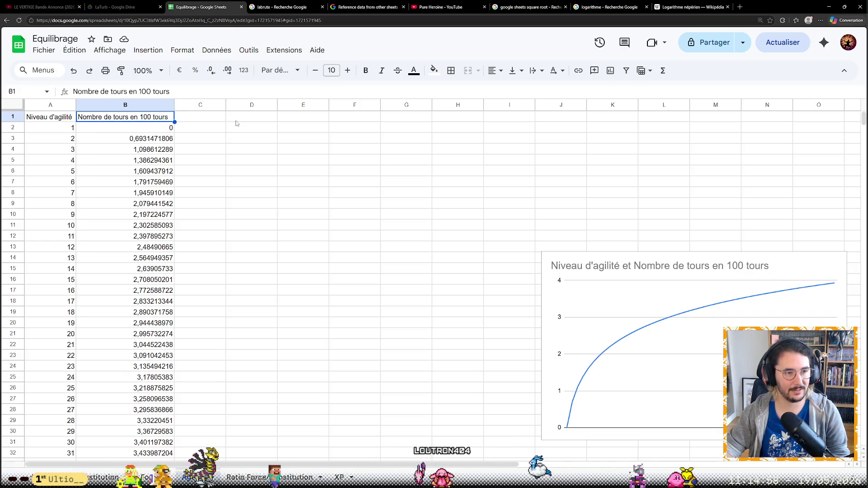
text(Vi)
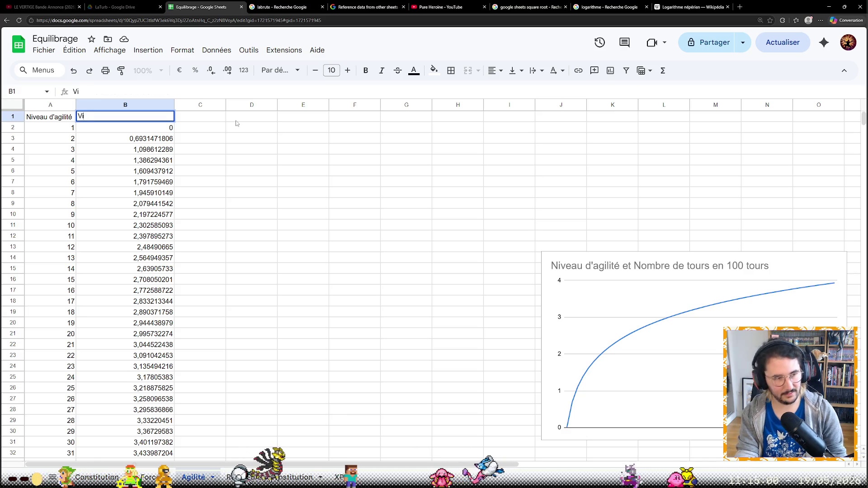
text(tesse)
Confirm 'Vitesse' as the B1 header and return to cell B2.
key(Return)
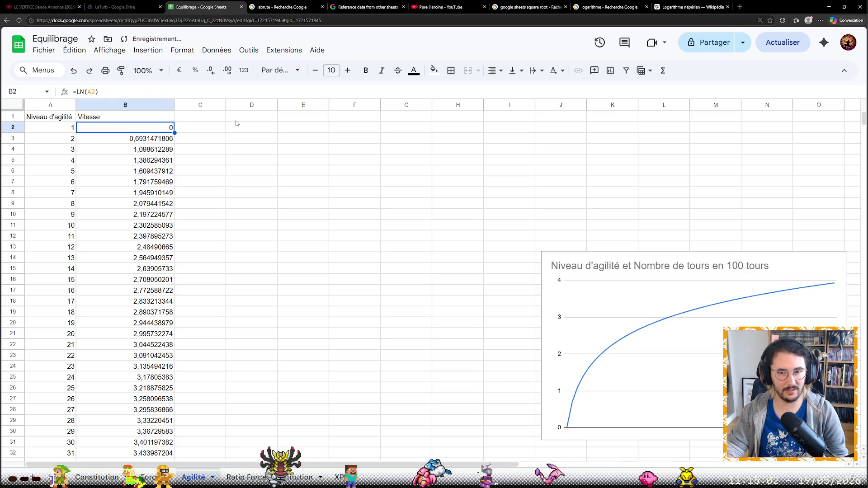
key(Up)
key(Right)
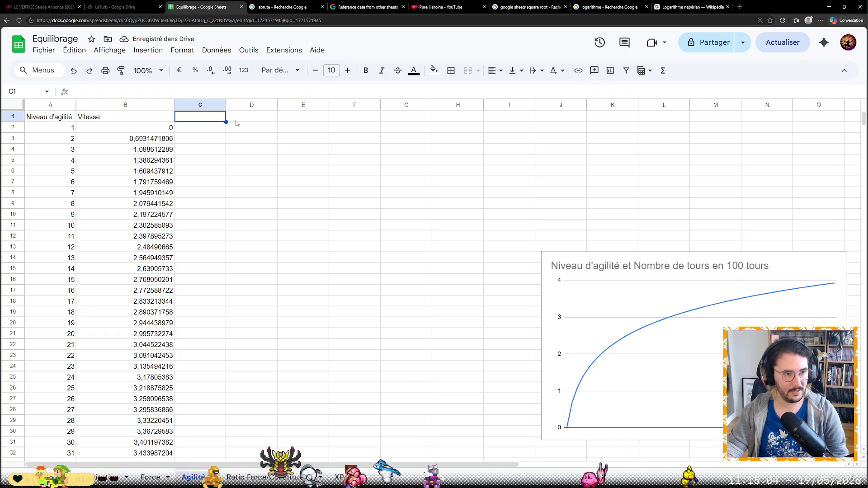
key(Left)
key(Down)
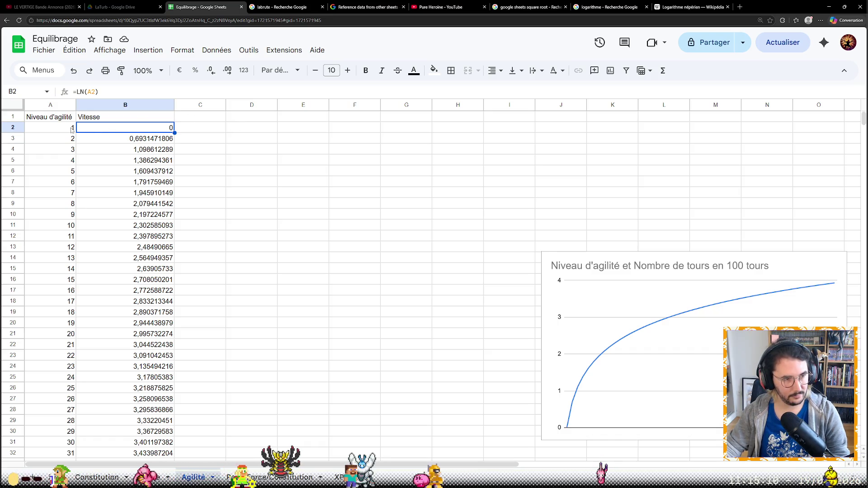
Switch B2 from LN to LOG10 of the agility level and fill it down to row 52.
click(82, 91)
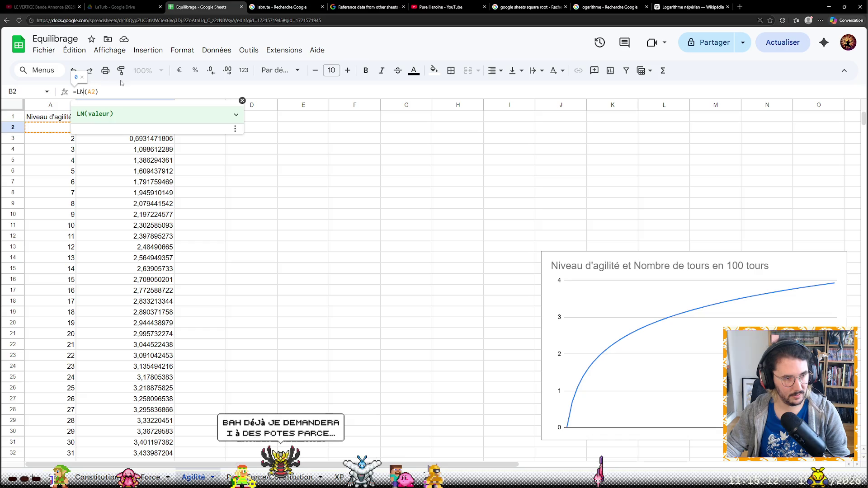
text(LOG)
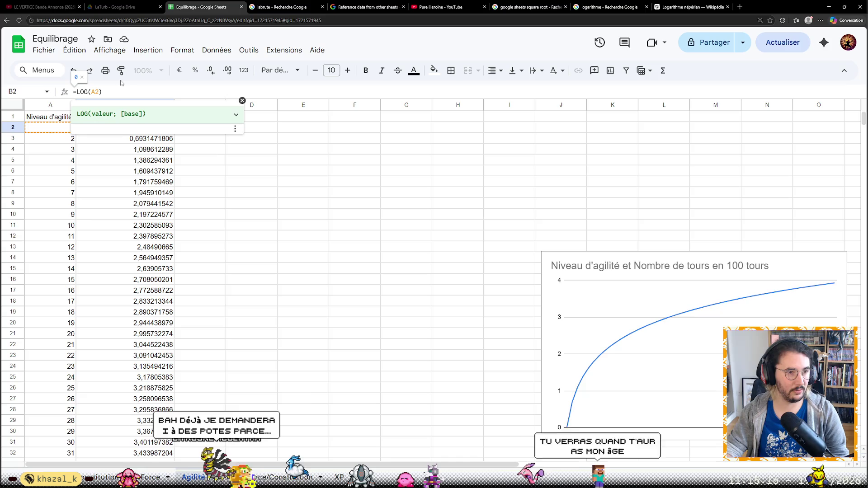
text(10)
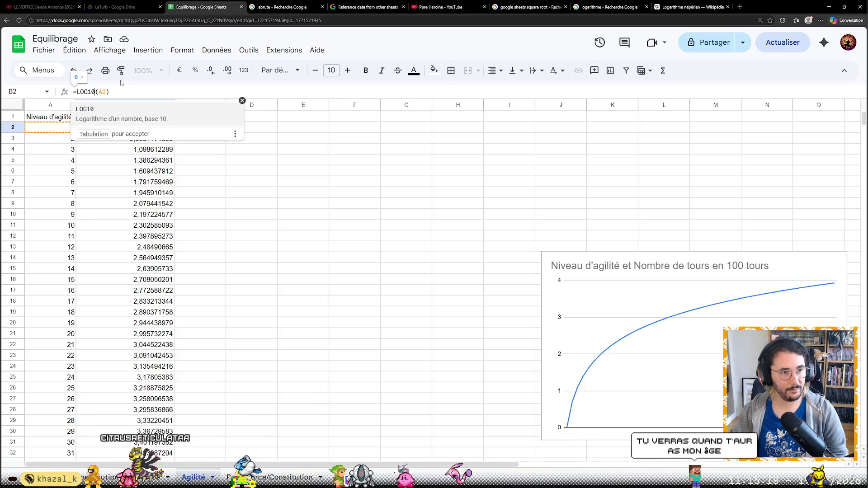
key(End)
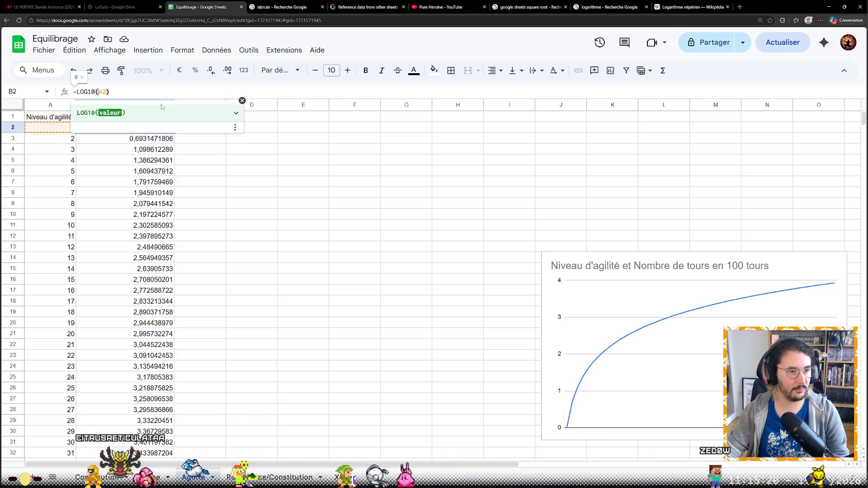
click(287, 182)
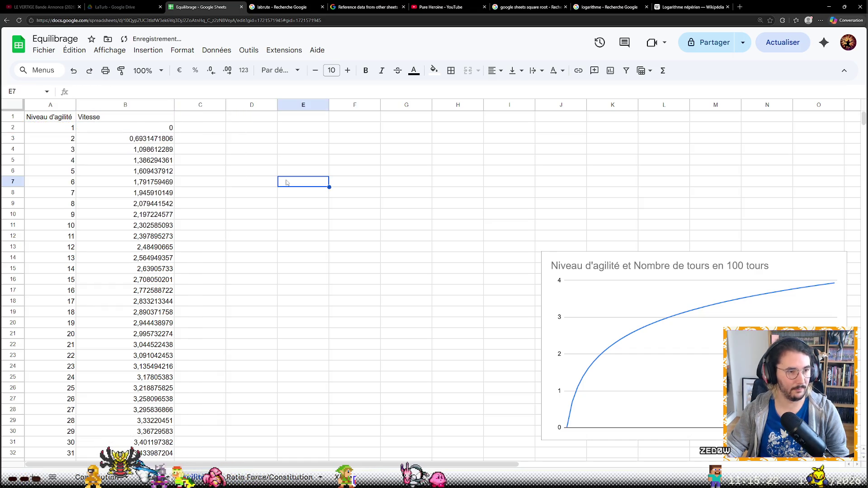
click(172, 129)
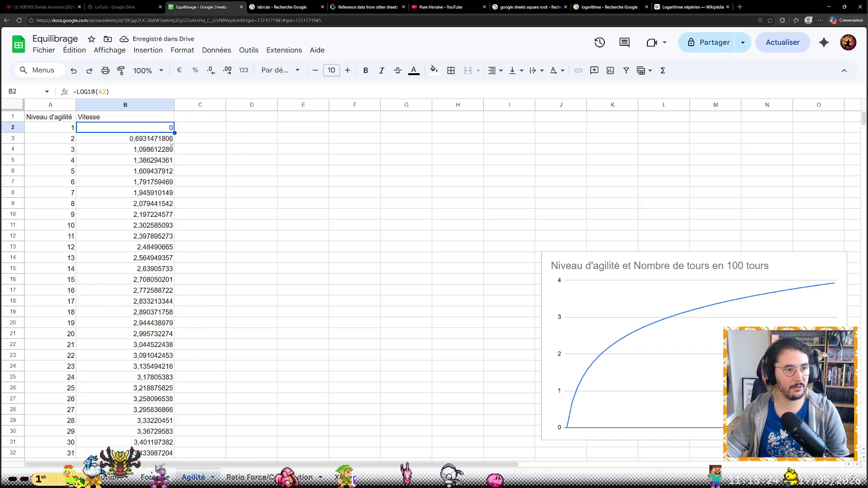
drag(174, 131, 155, 334)
scroll(159, 302, down, 4)
scroll(160, 302, up, 3)
scroll(155, 335, up, 1)
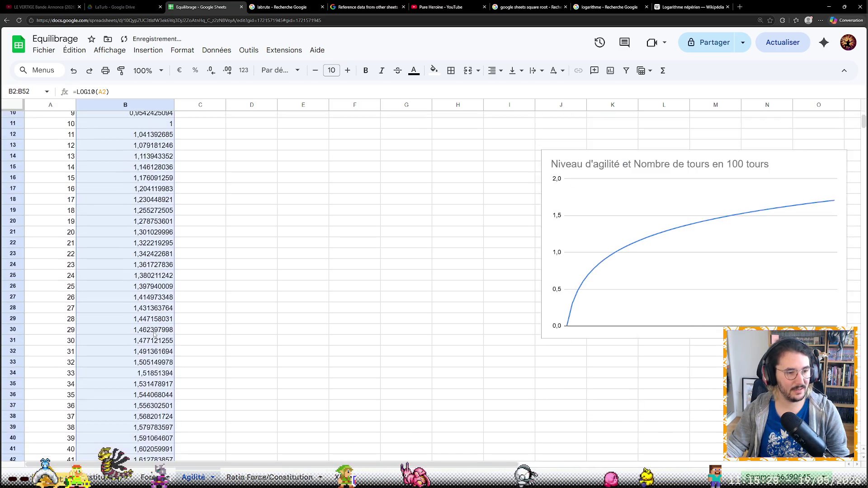
scroll(156, 334, up, 3)
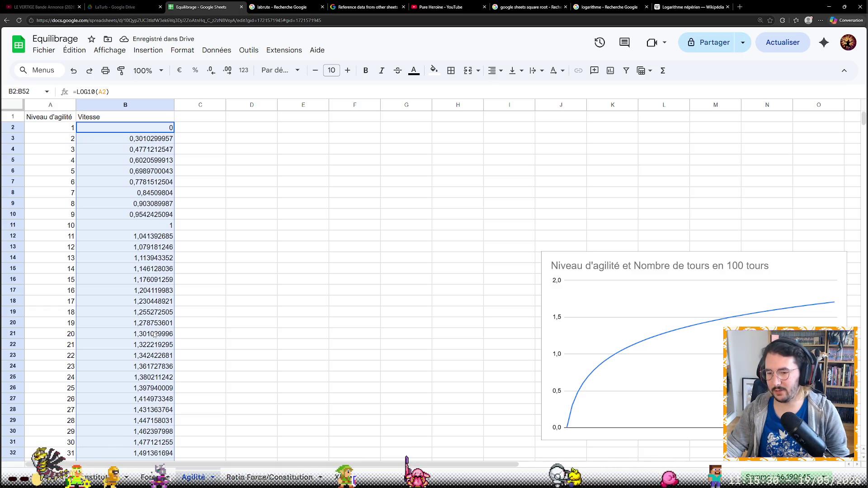
click(114, 91)
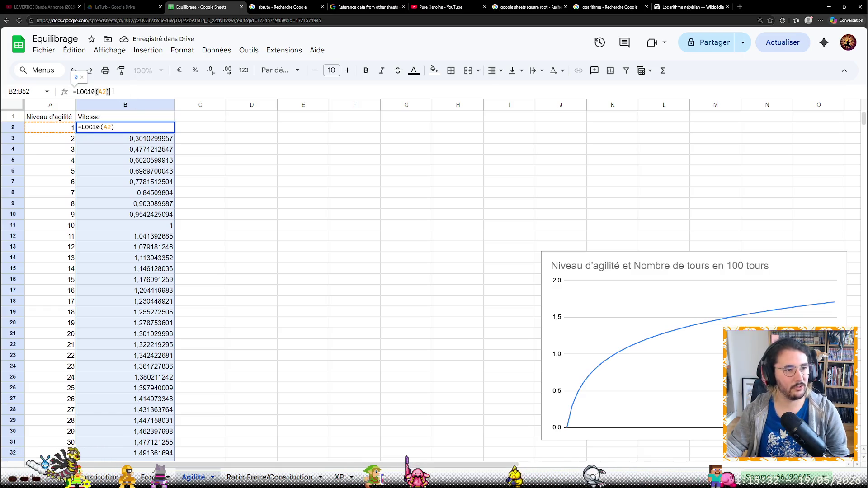
text(+ 1)
Make B2 compute =LOG10(A2 + 1) and fill it down to row 52.
key(Return)
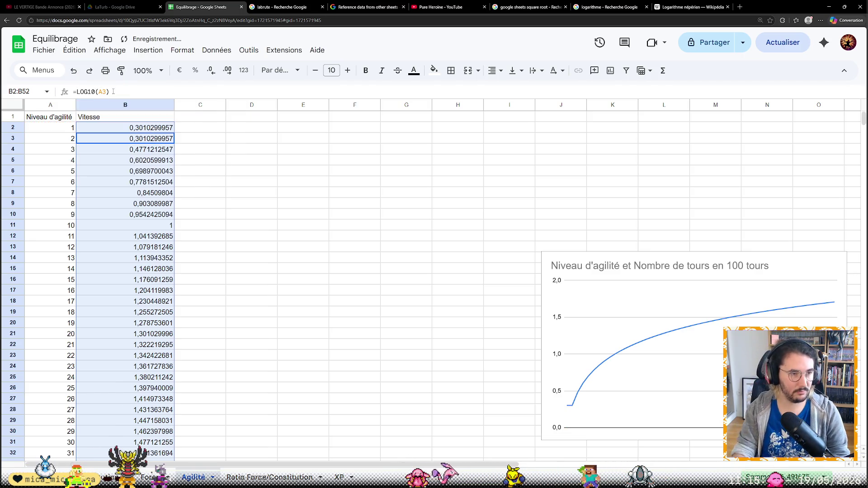
click(131, 128)
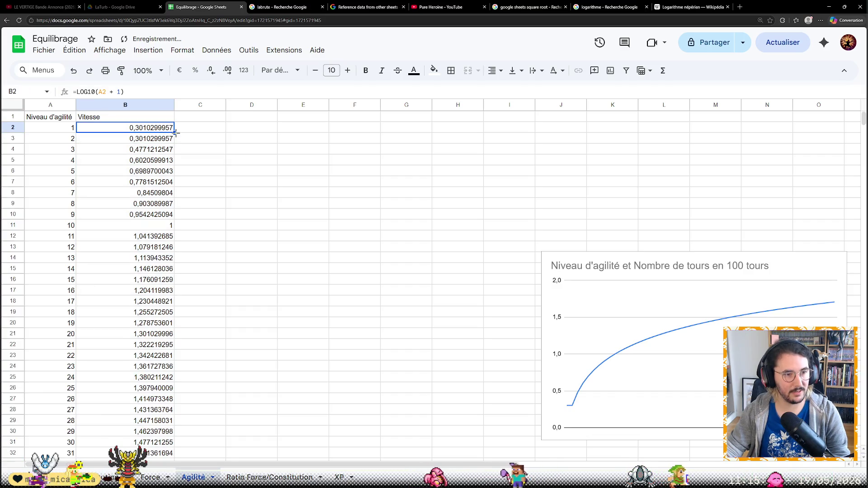
scroll(170, 207, down, 5)
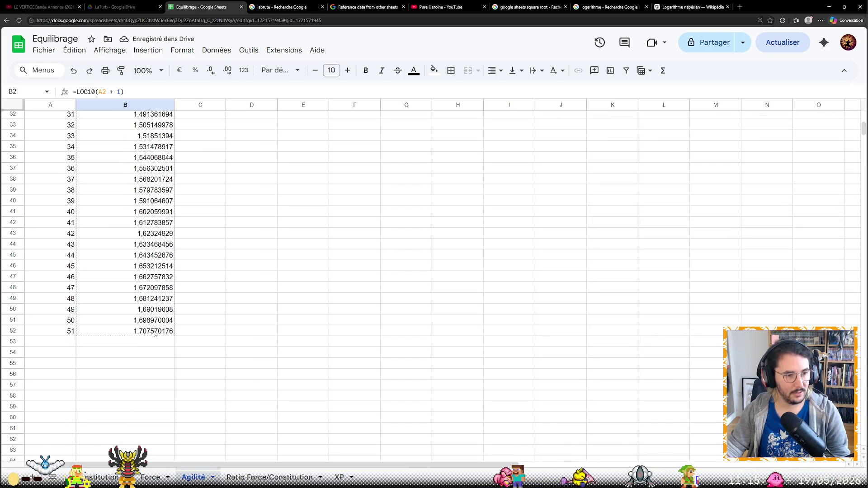
drag(169, 207, 157, 332)
scroll(210, 350, up, 3)
scroll(211, 350, up, 3)
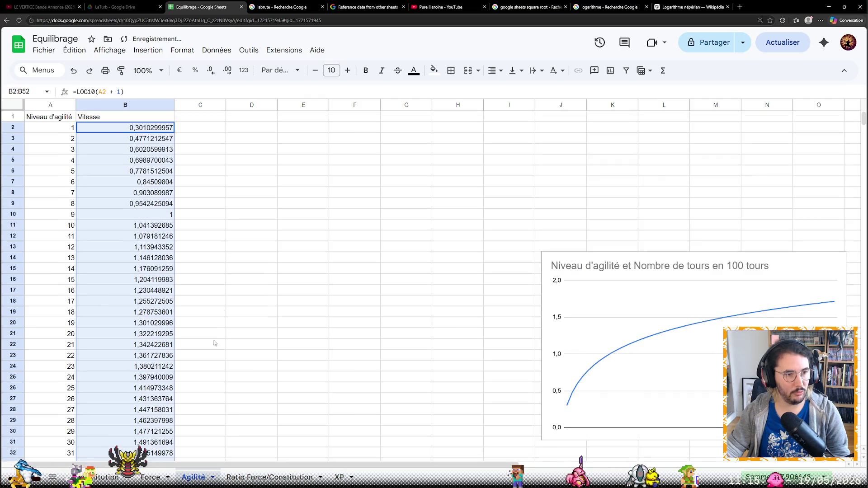
click(219, 116)
text(Nombre de tours e)
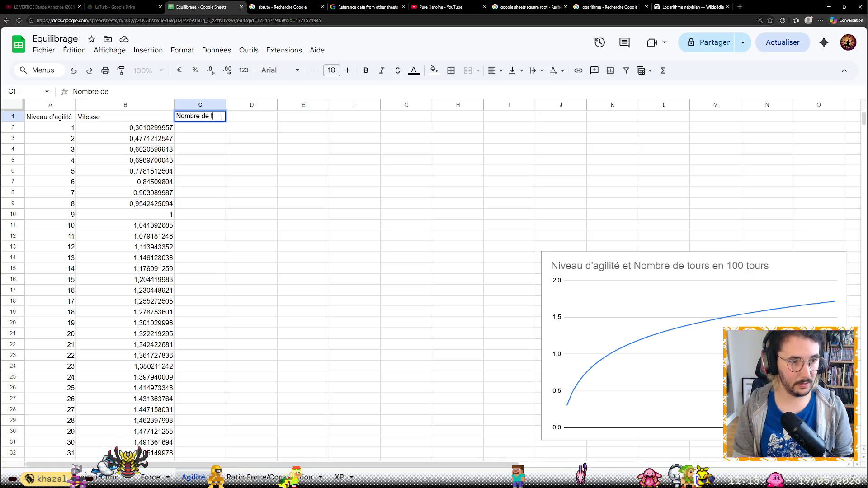
text(n 100 tour)
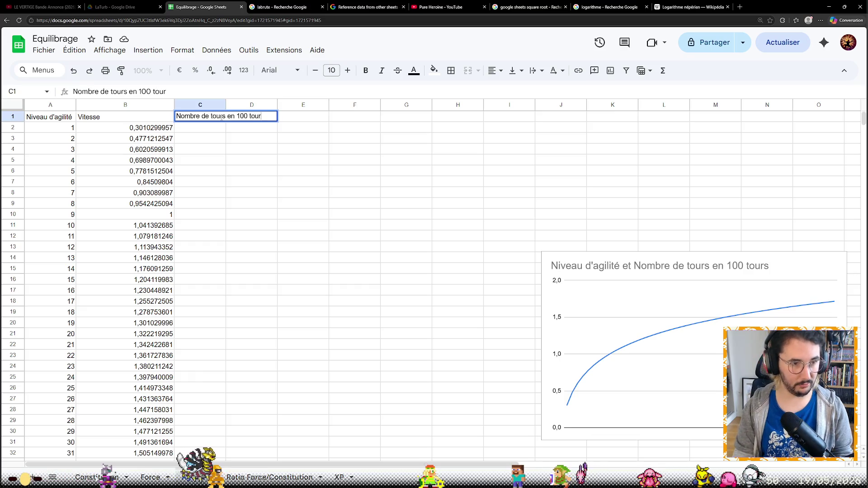
text(s)
Confirm the heading 'Nombre de tours en 100 tours' in C1 and widen column C.
key(Return)
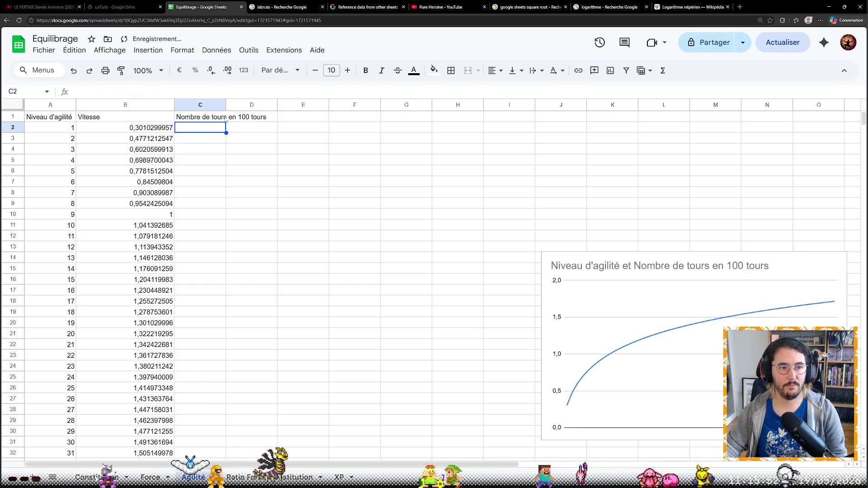
drag(226, 104, 273, 104)
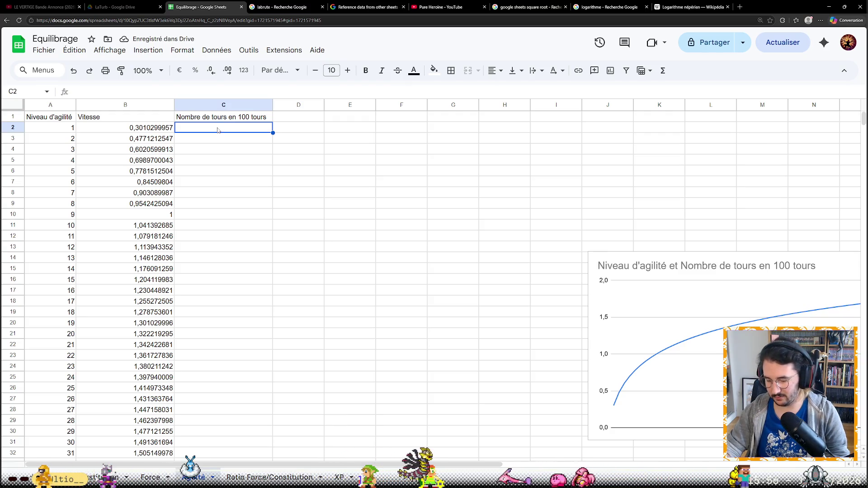
text(100)
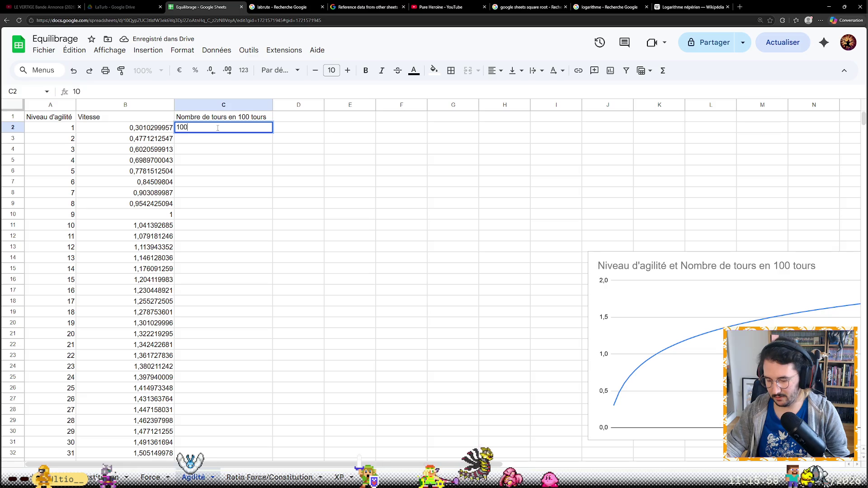
text( *)
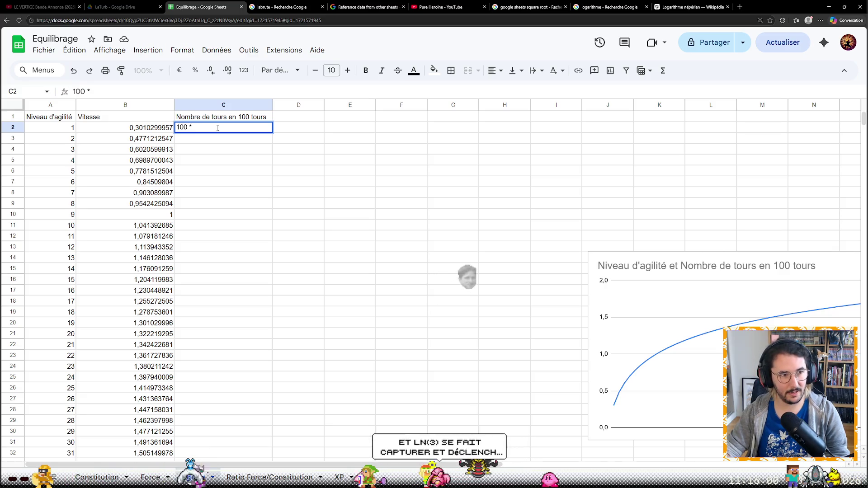
Enter =100/B2 in C2, removing a stray letter, giving 332,1928095.
triple_click(160, 90)
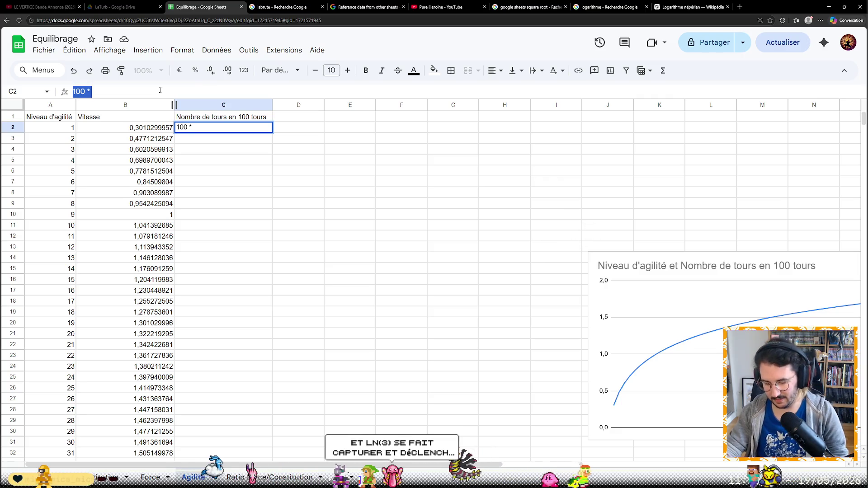
text(=100)
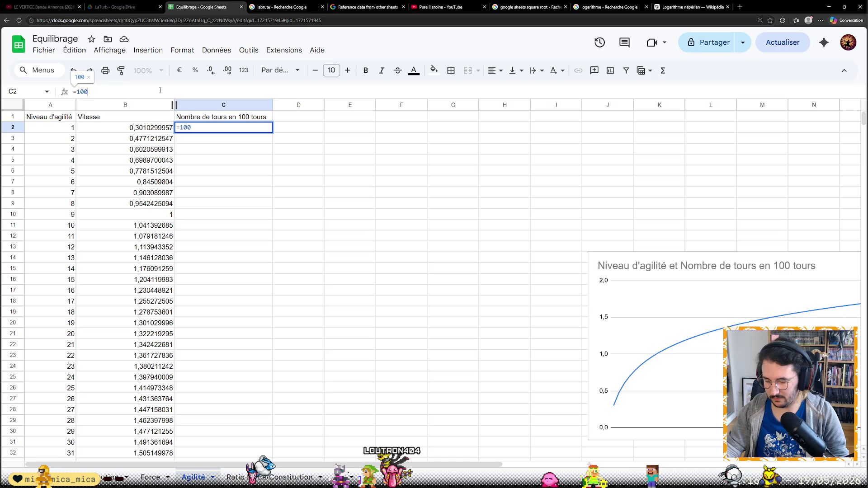
text(/)
text(l)
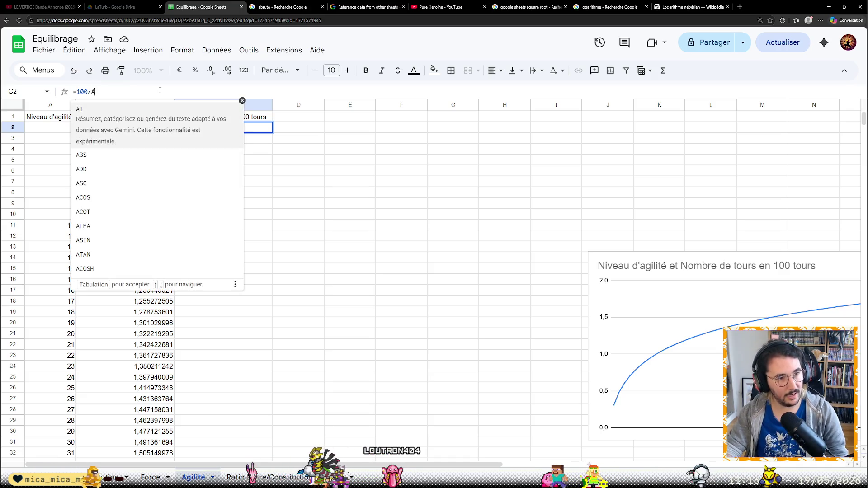
key(BackSpace)
text(B2)
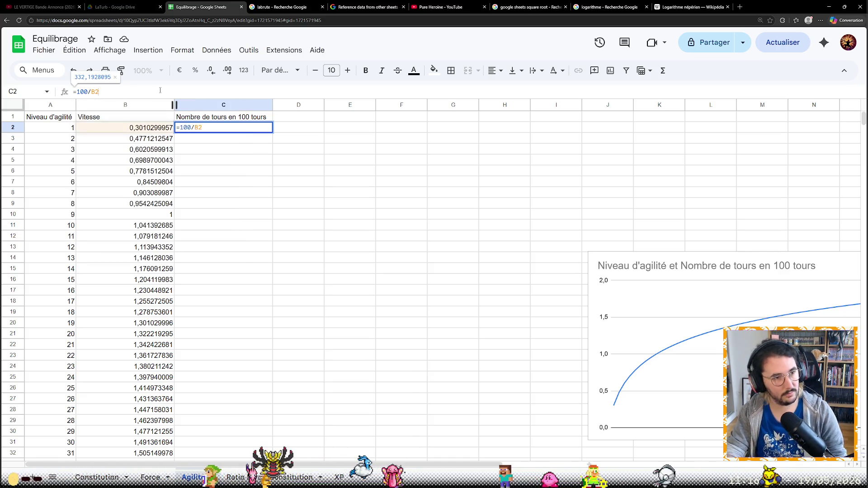
key(Return)
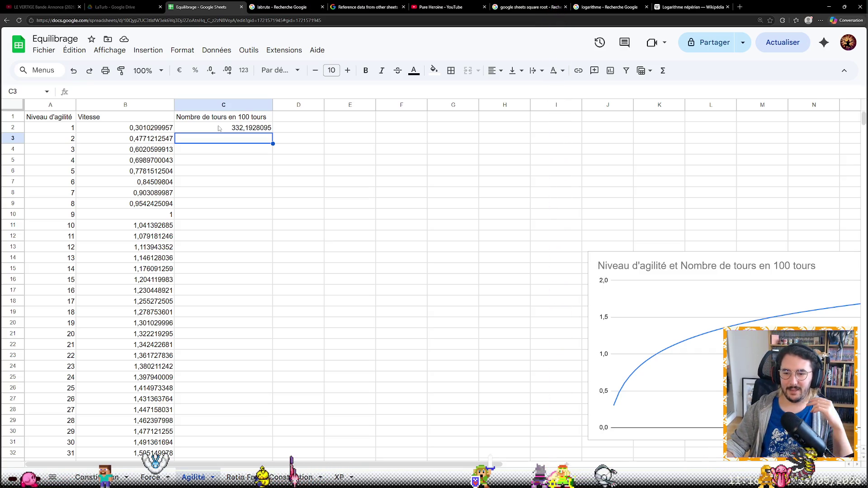
click(219, 128)
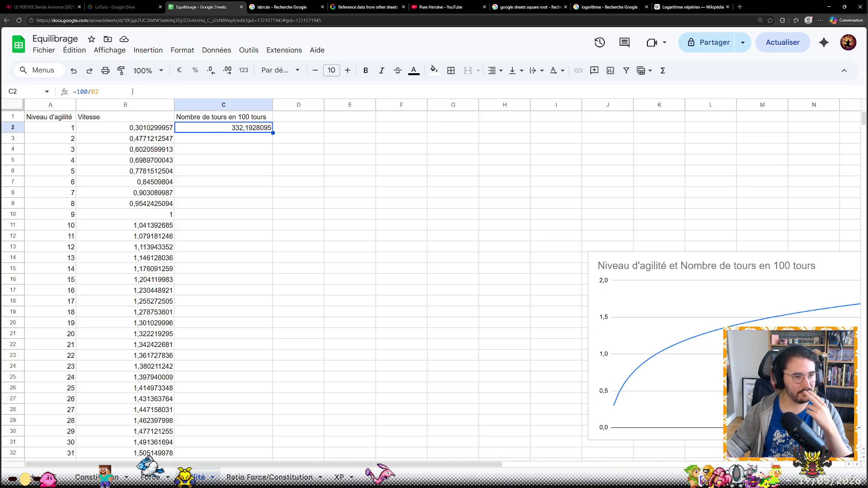
click(132, 91)
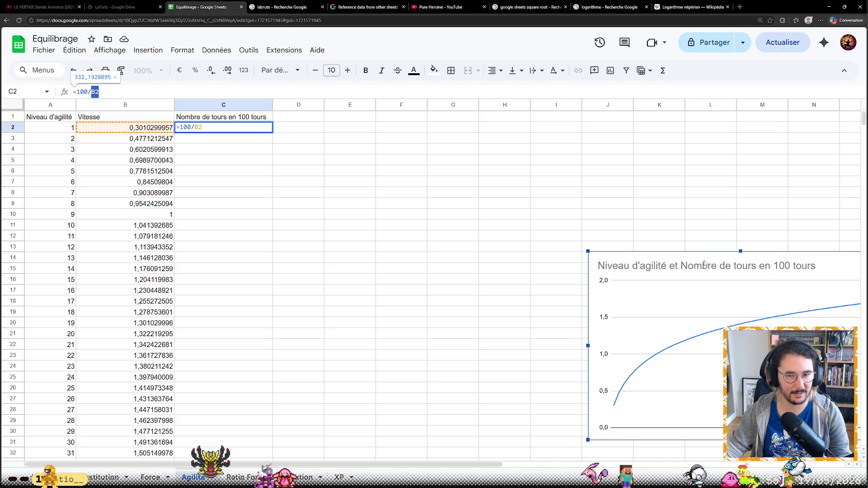
drag(704, 264, 422, 143)
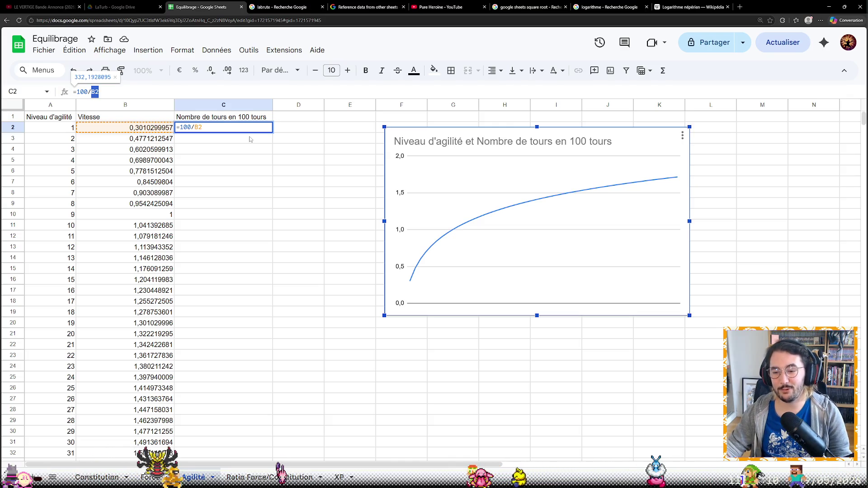
Review and reconfirm the C2 formula unchanged, then switch to the Paint.NET sketch.
key(Return)
click(245, 129)
click(178, 91)
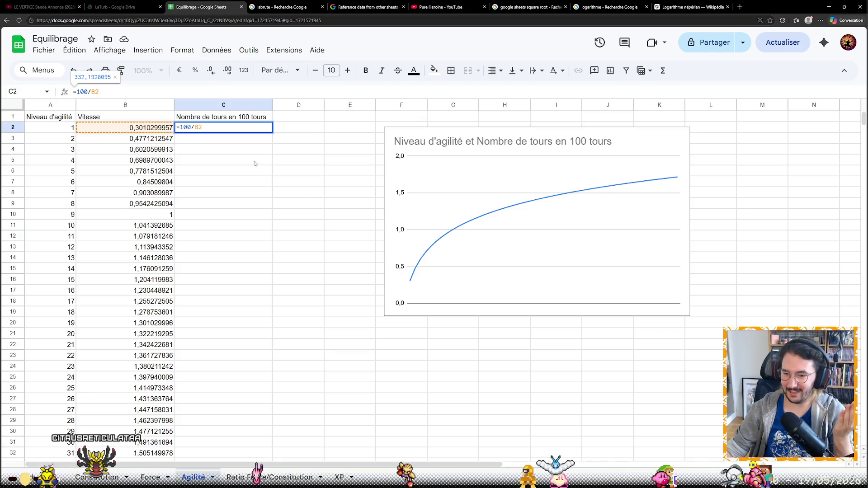
key(Return)
key(Up)
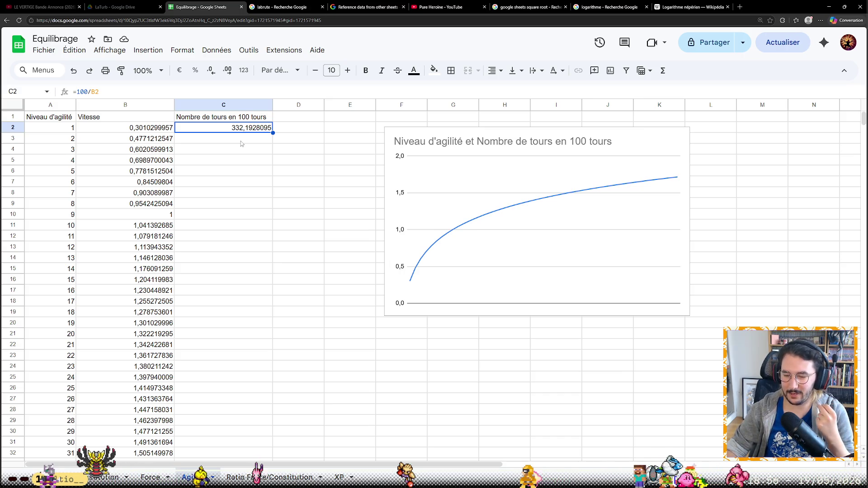
key(alt+Tab)
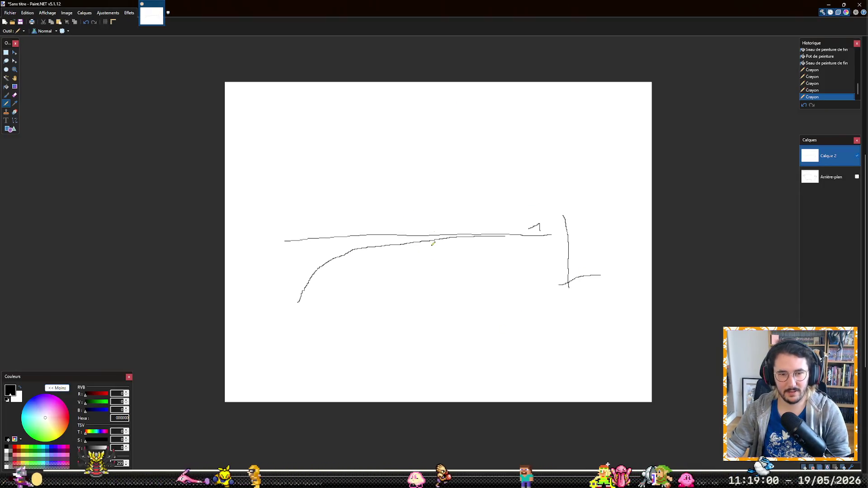
Draw a long baseline under the curve and a small circle below it, then return to the spreadsheet.
drag(275, 310, 574, 293)
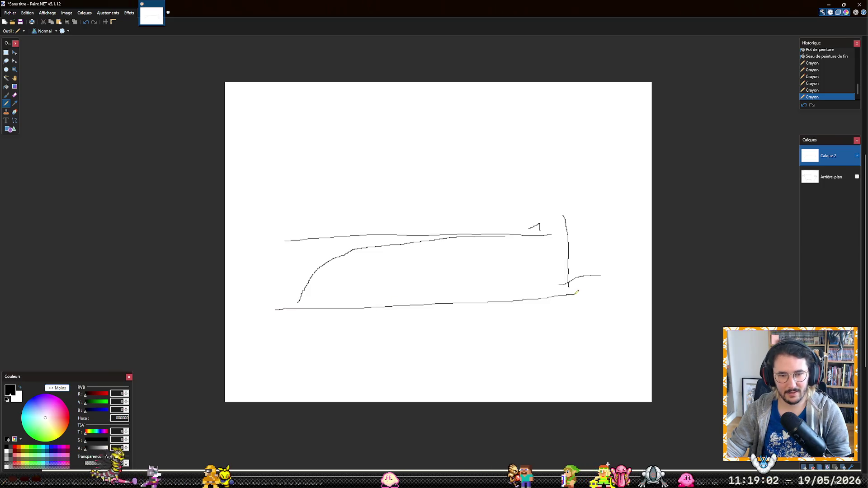
drag(271, 321, 278, 321)
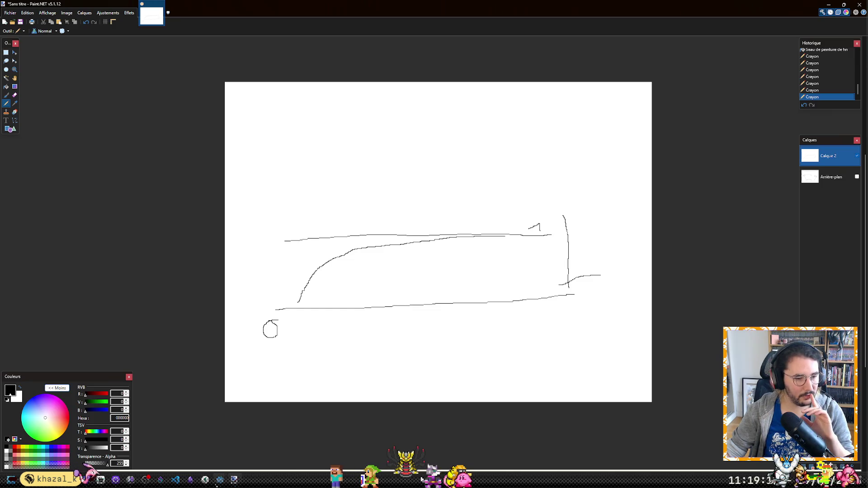
mouse_move(175, 479)
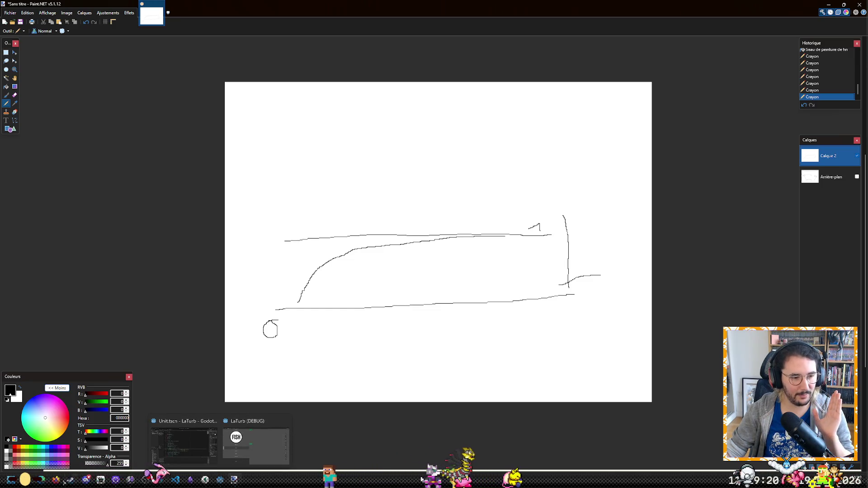
click(161, 479)
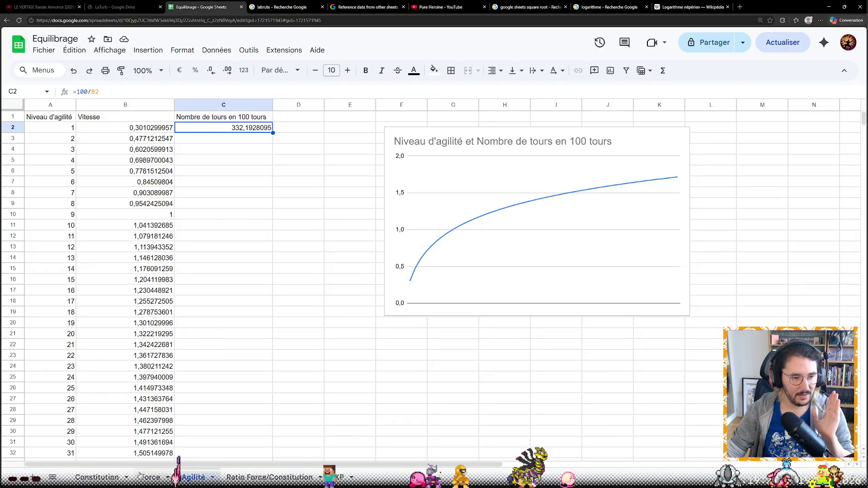
Browse the Constitution, Agilité and Force sheets, then switch back to Paint.NET.
click(97, 478)
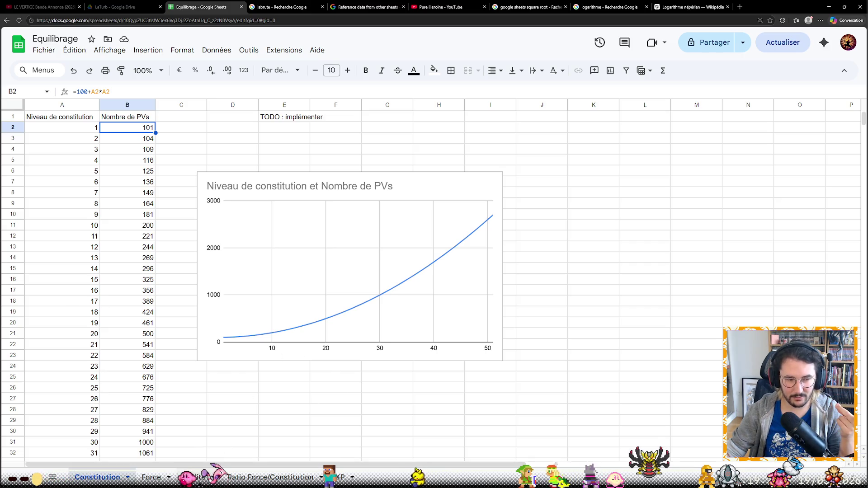
click(194, 478)
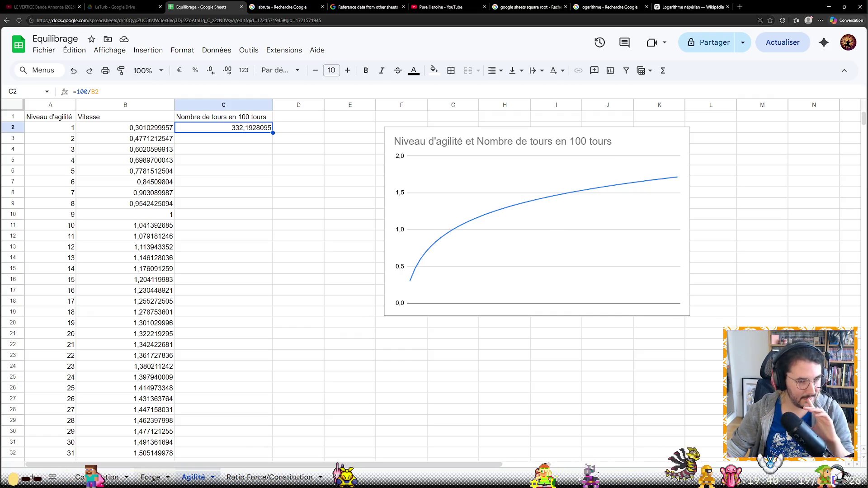
key(ctrl+shift+Page_Up)
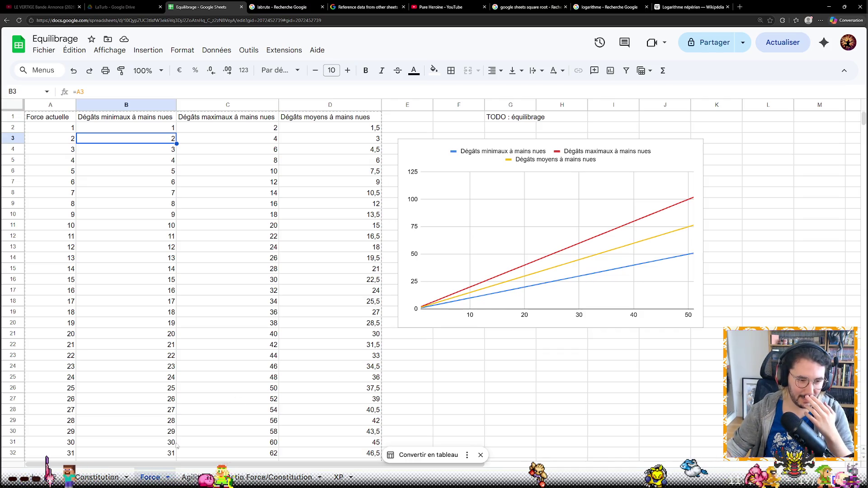
key(alt+Tab)
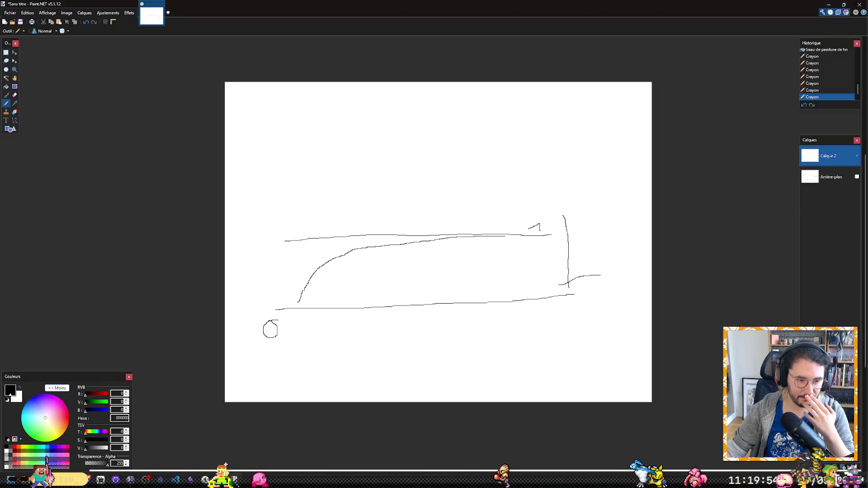
Add a new layer filled with white and return to the pencil.
key(ctrl+shift+n)
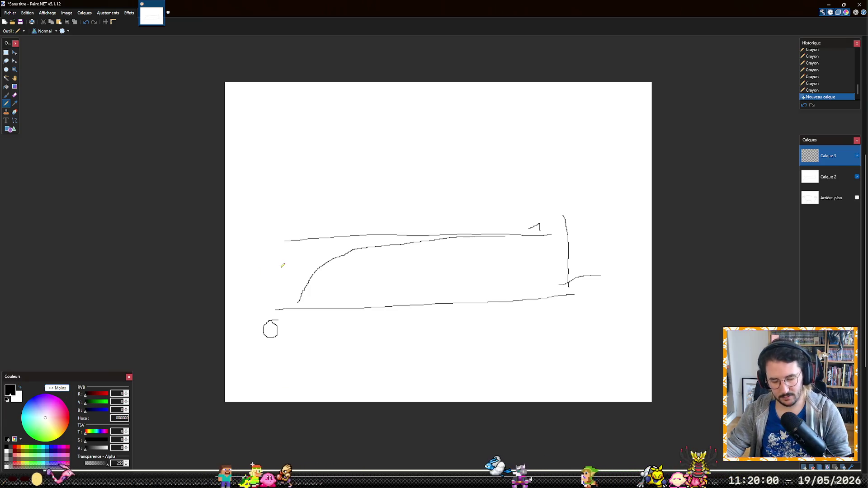
key(f)
click(397, 178)
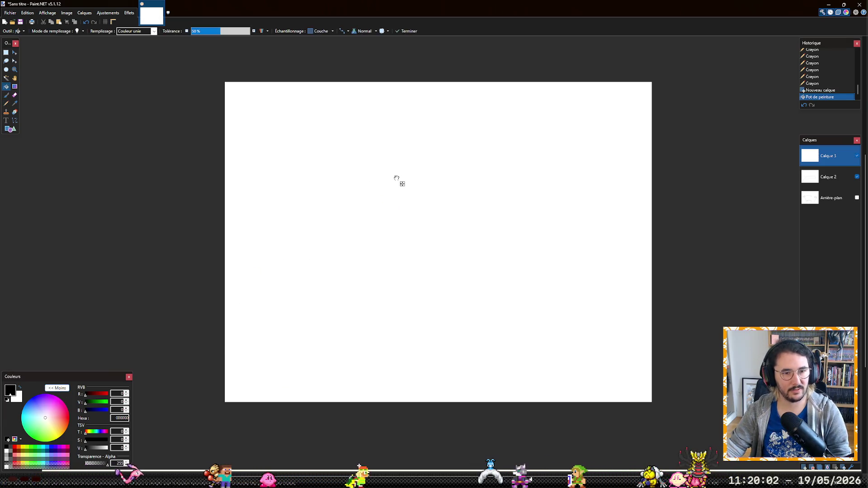
key(p)
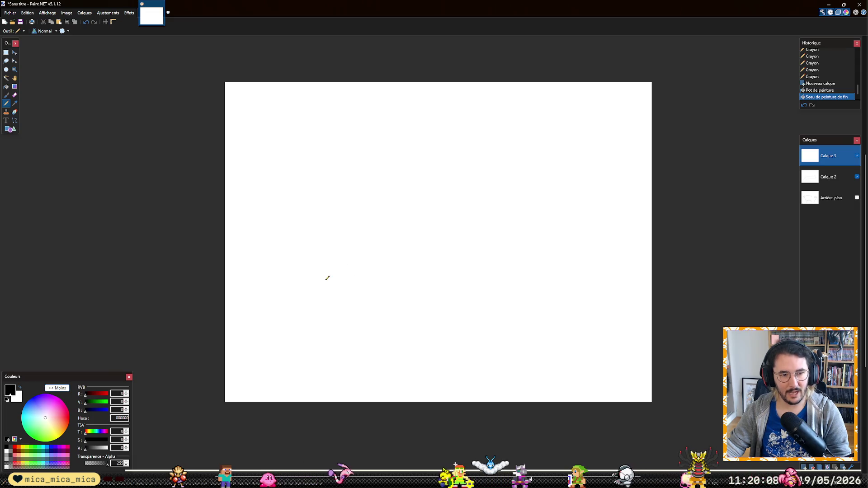
Handwrite U1 with 0.2 and U2 with 0.5, and draw the vertical time axis.
drag(324, 292, 351, 306)
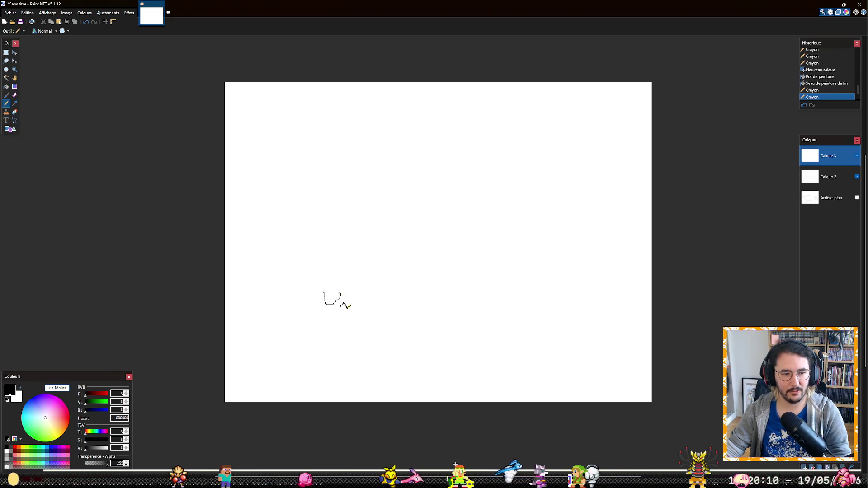
drag(368, 266, 389, 277)
drag(505, 293, 535, 306)
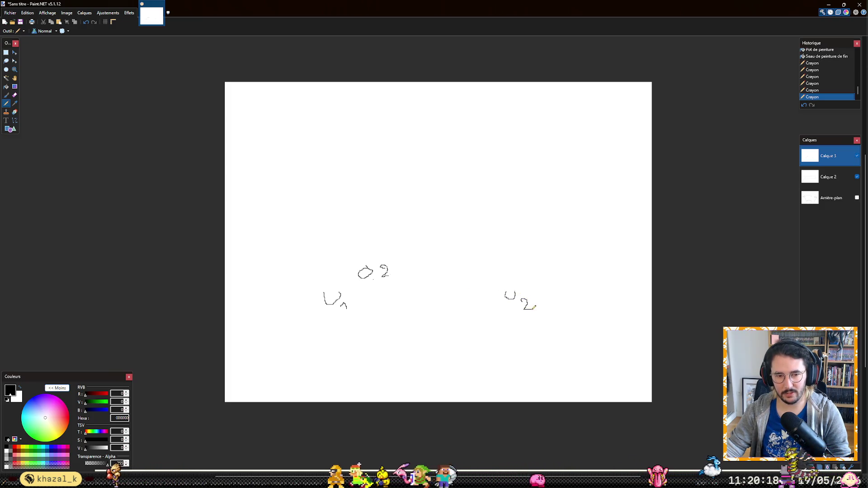
mouse_move(541, 269)
mouse_down()
mouse_move(538, 277)
mouse_move(542, 270)
mouse_move(550, 277)
mouse_up()
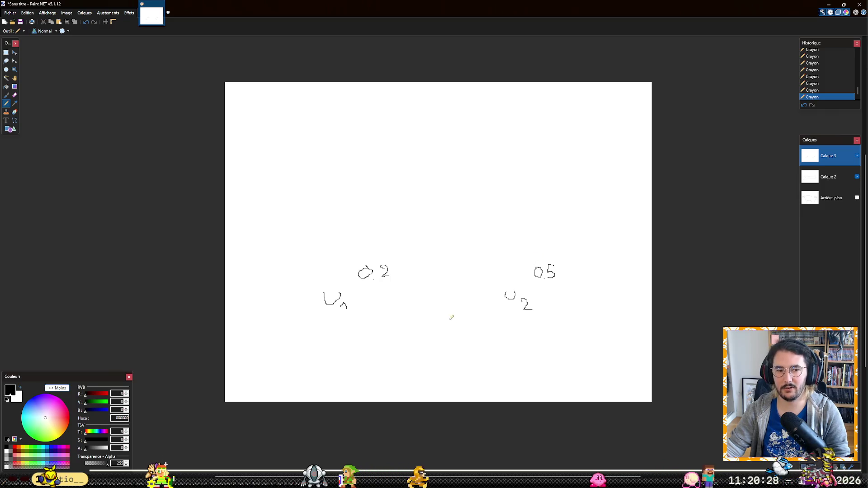
drag(431, 281, 436, 216)
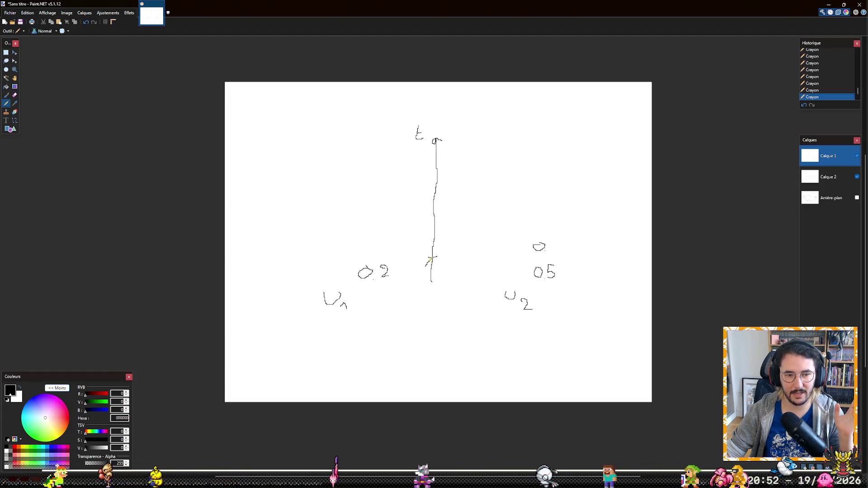
Number the time-axis ticks 1 to 5 and try brushing over the stray mark above 0.5.
mouse_move(424, 243)
mouse_down()
mouse_move(430, 252)
mouse_move(437, 231)
mouse_move(421, 230)
mouse_up()
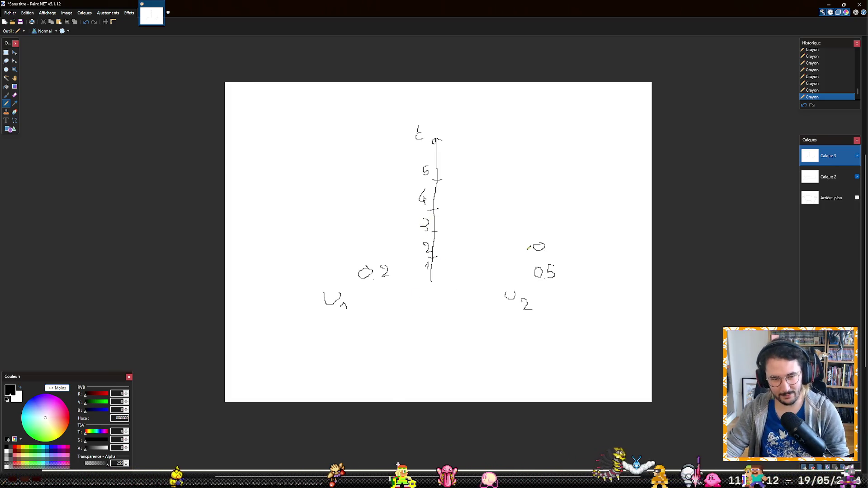
key(b)
drag(536, 248, 542, 244)
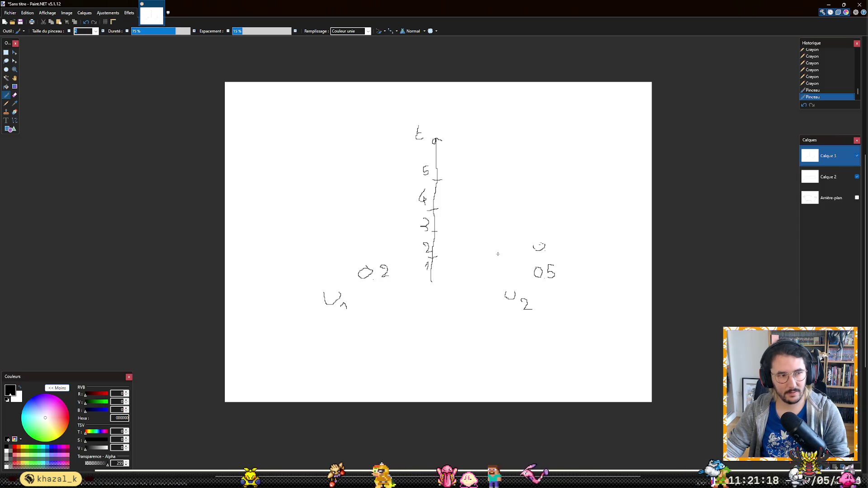
Select and delete the stray mark, then pencil U2's value at the next tick.
key(s)
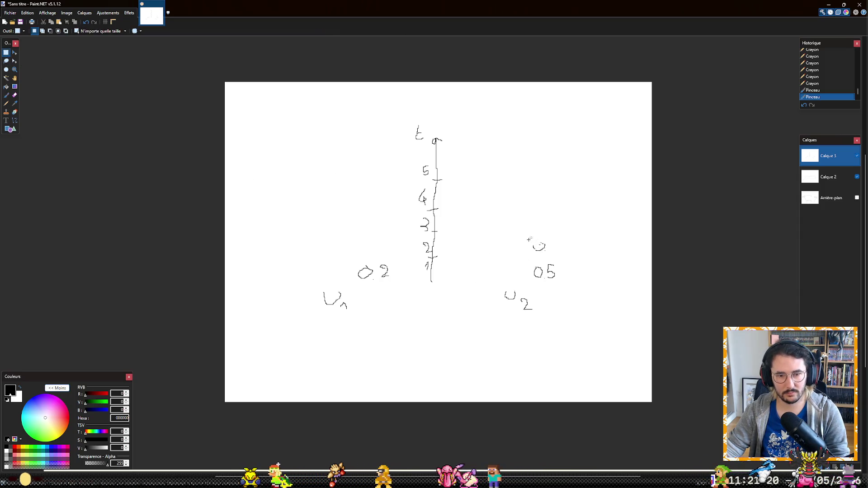
key(Delete)
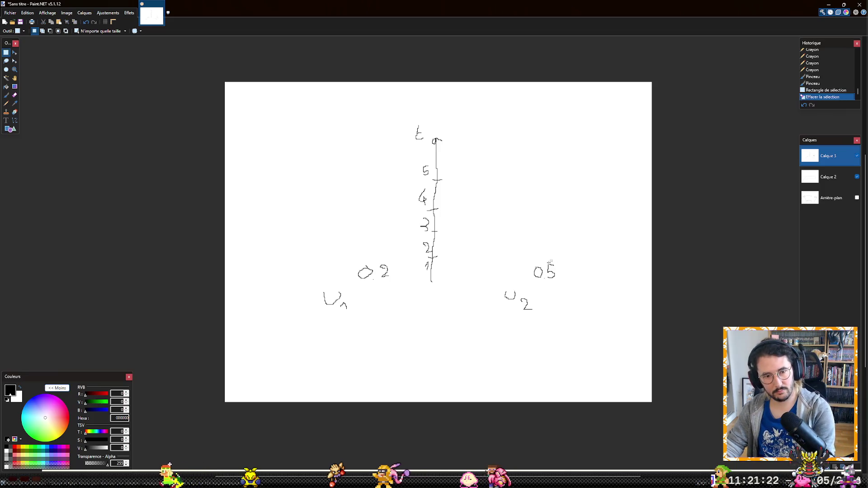
key(f)
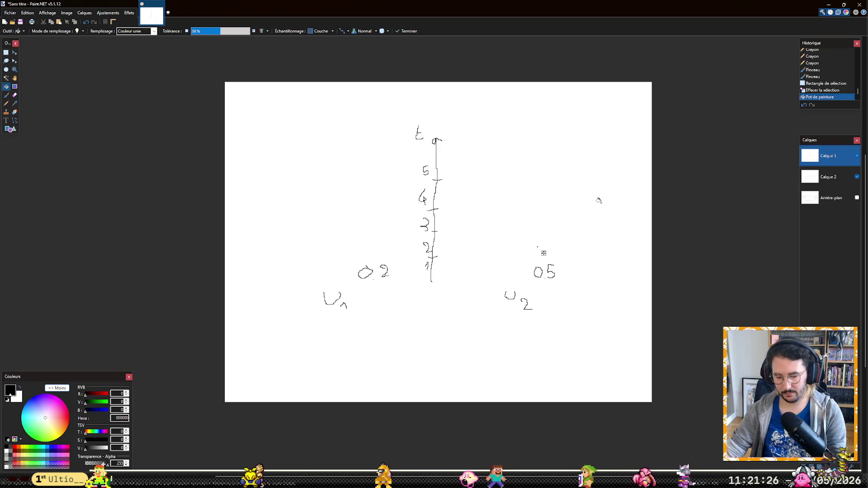
key(p)
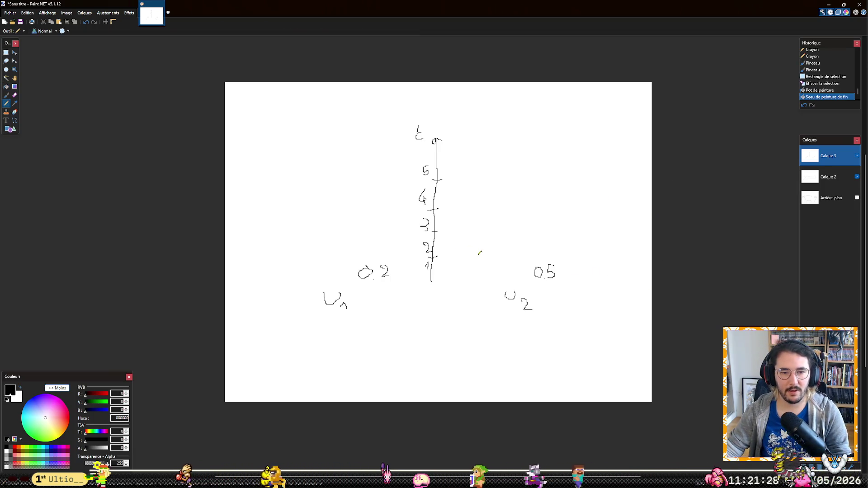
drag(536, 242, 537, 248)
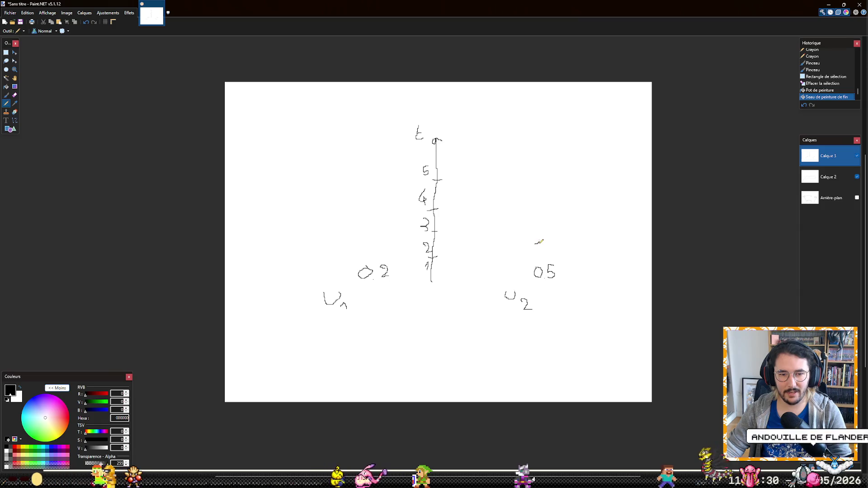
Write running totals 0.4 and a third value for U1, 1 and 1.5 for U2, then return to the spreadsheet.
drag(373, 238, 382, 249)
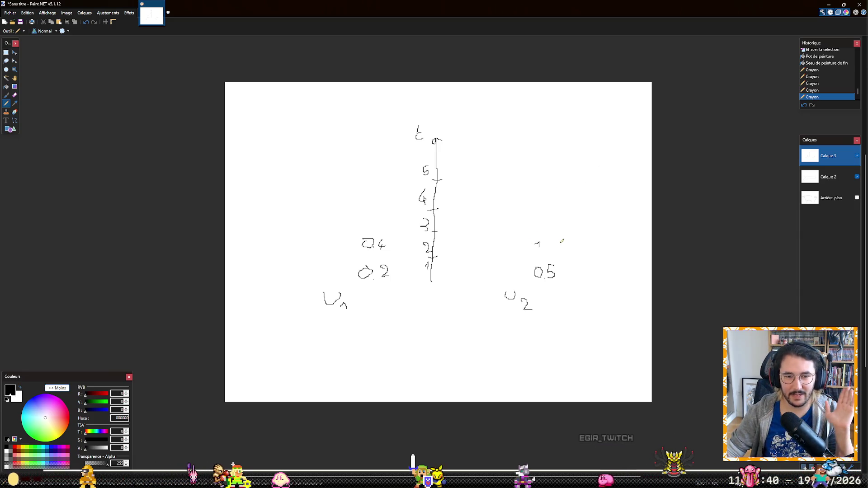
drag(587, 235, 590, 248)
drag(527, 219, 538, 221)
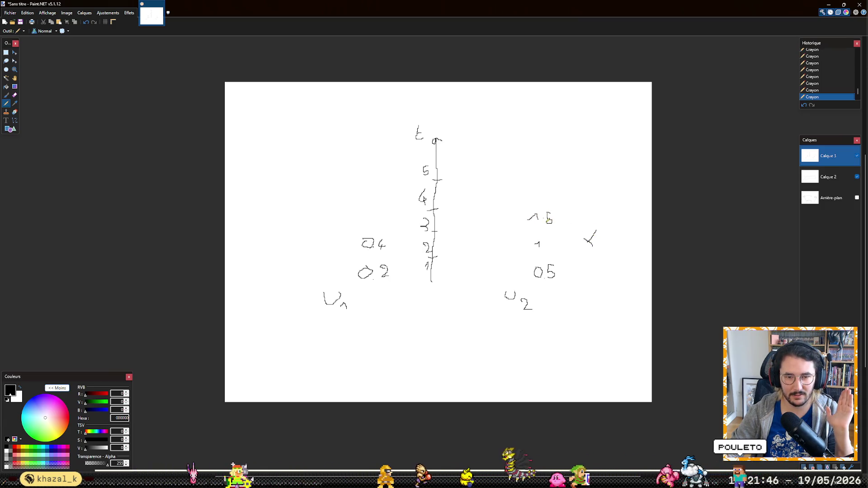
drag(367, 214, 366, 220)
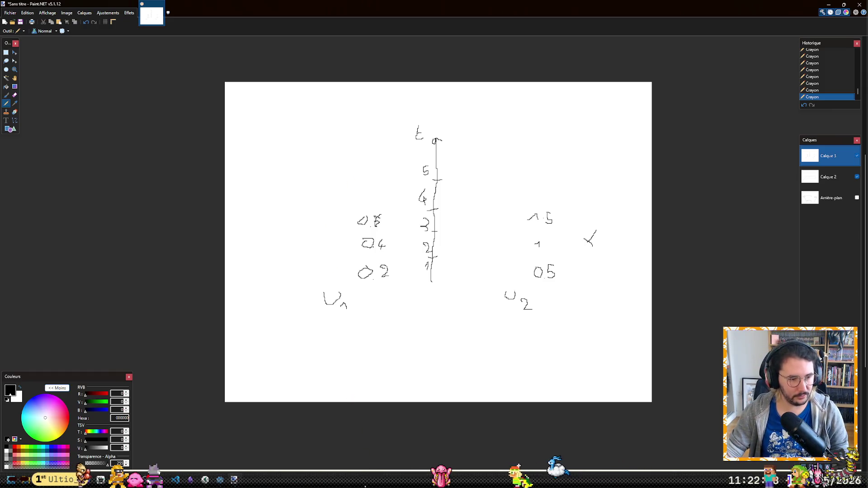
mouse_move(38, 479)
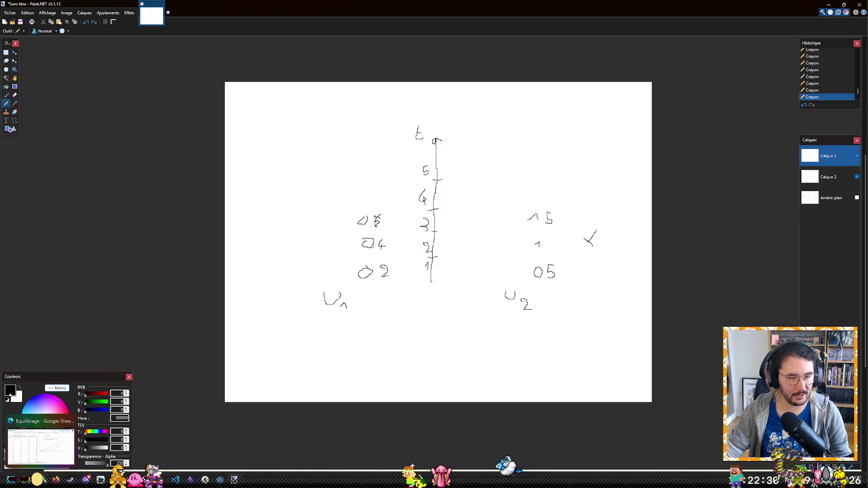
click(41, 444)
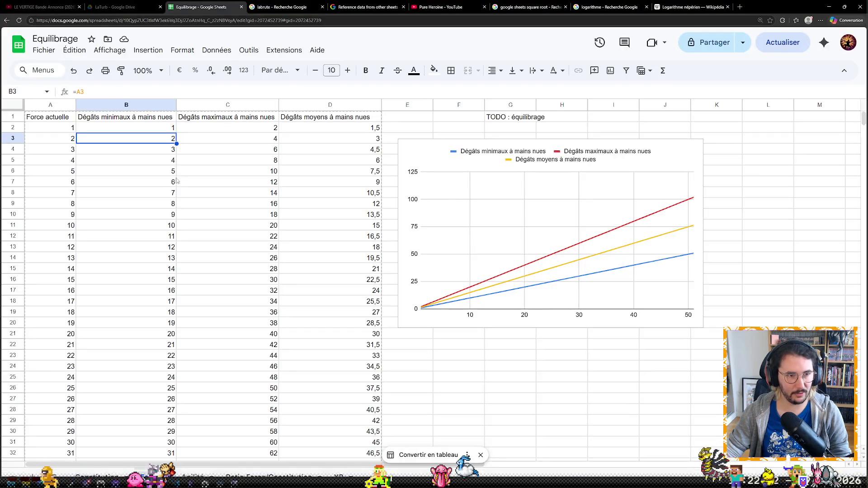
On the Agilité sheet, set C2 to =100*B2 (30,10) and fill it down through level 9.
click(193, 477)
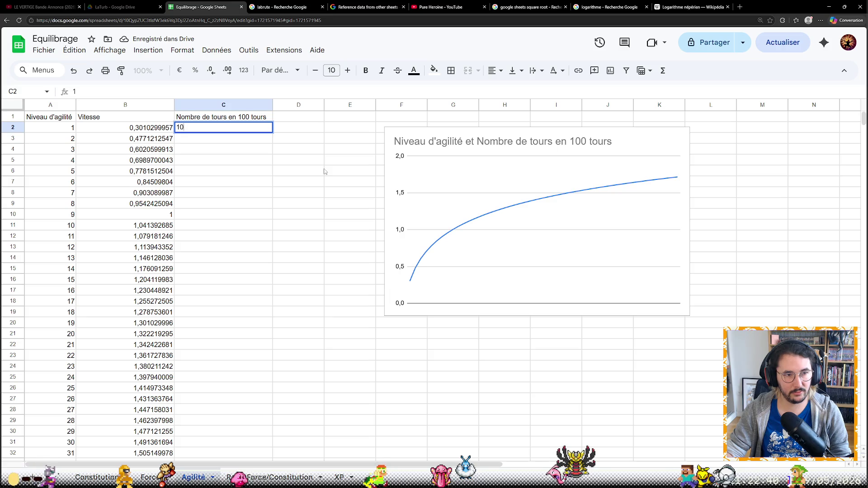
text(0)
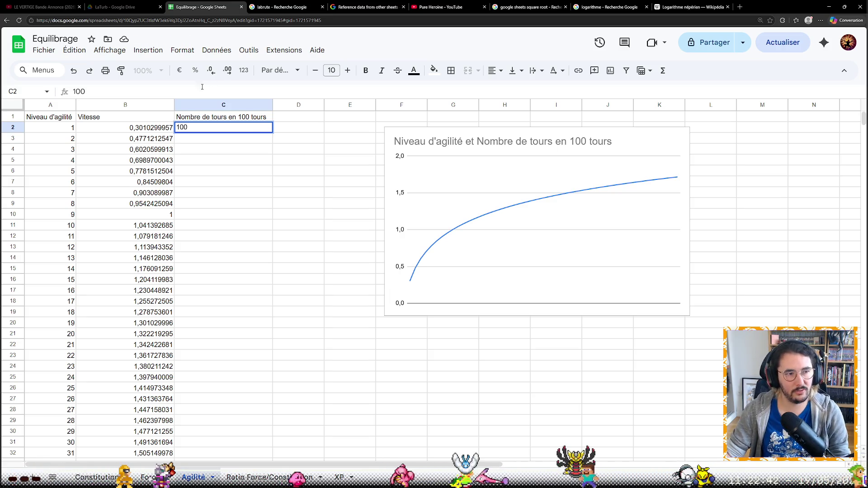
double_click(199, 91)
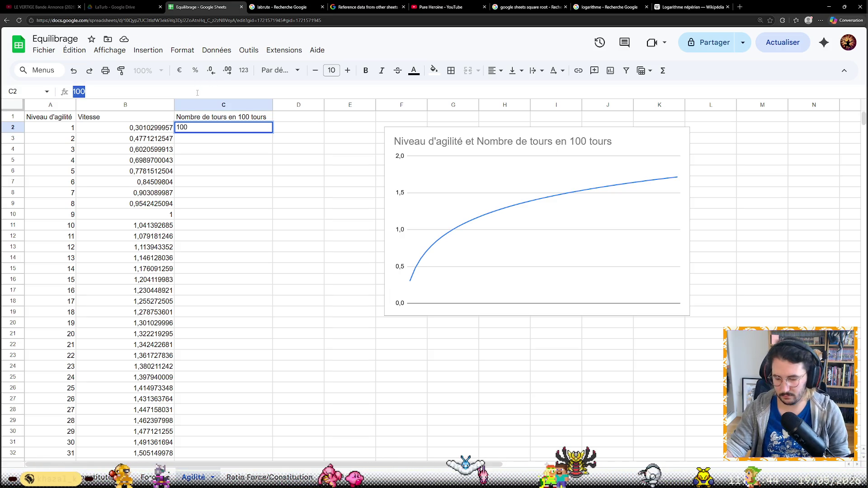
text(=)
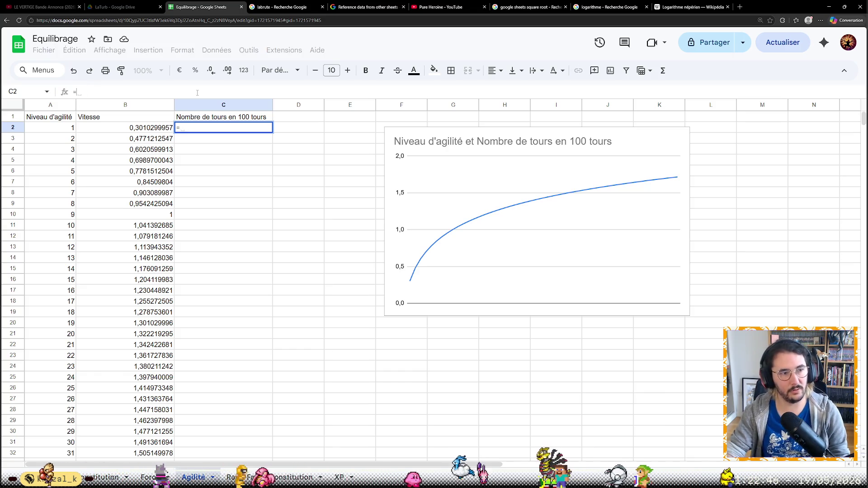
text(100*)
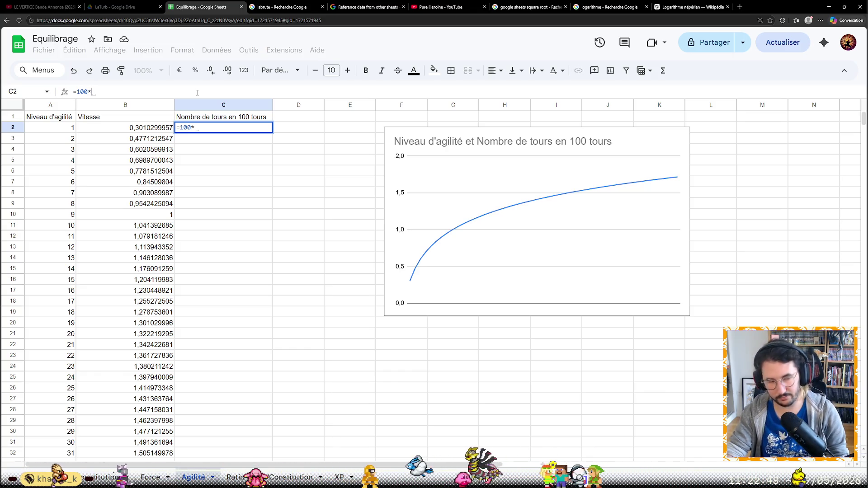
text(B2)
key(Return)
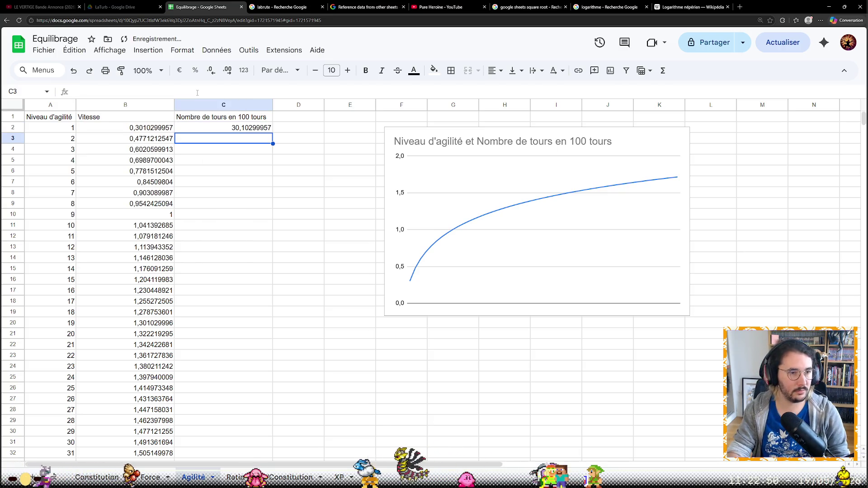
key(Up)
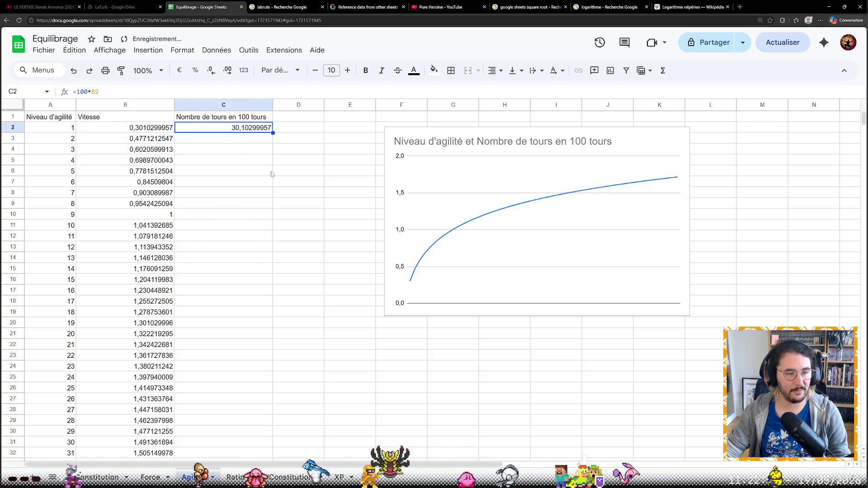
mouse_move(273, 132)
mouse_down()
mouse_move(270, 189)
mouse_move(242, 220)
mouse_up()
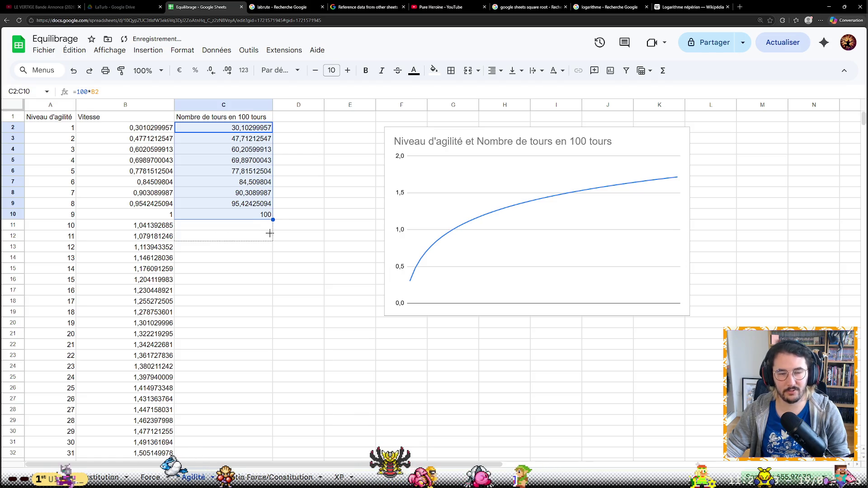
scroll(240, 281, down, 2)
scroll(254, 285, down, 3)
drag(273, 234, 239, 332)
scroll(306, 312, up, 1)
scroll(428, 283, up, 5)
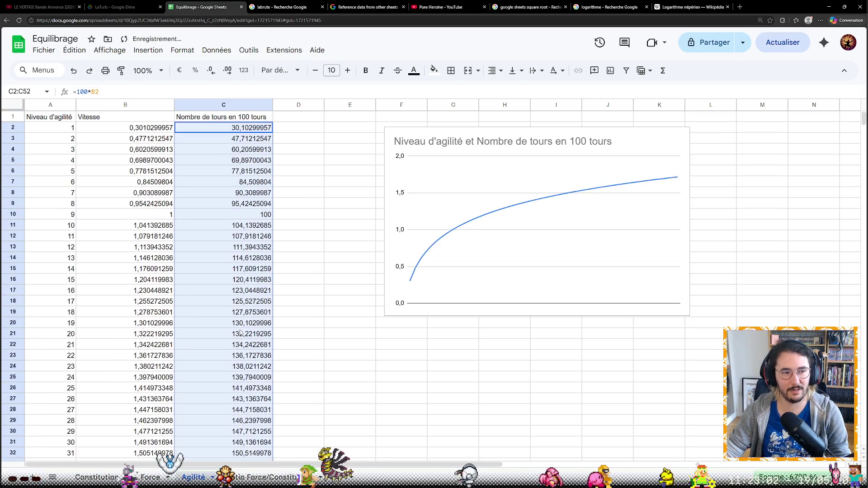
Deselect the filled column C and compare the formulas in B2 and C2.
click(392, 353)
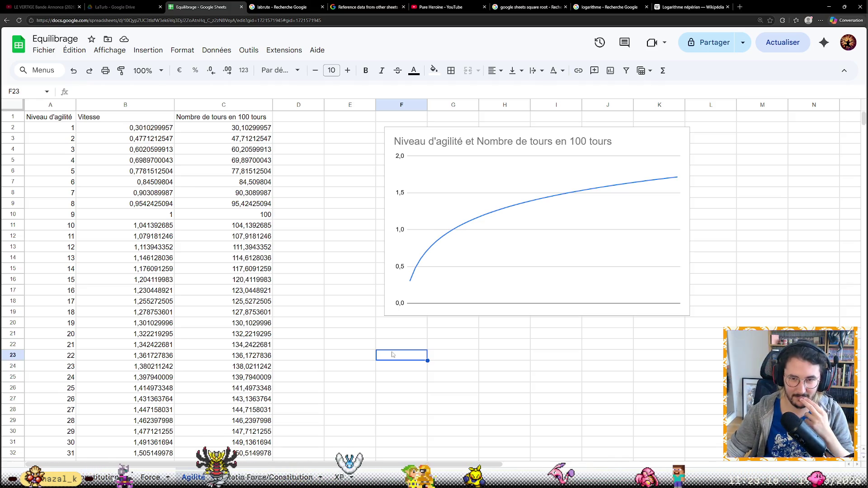
click(346, 259)
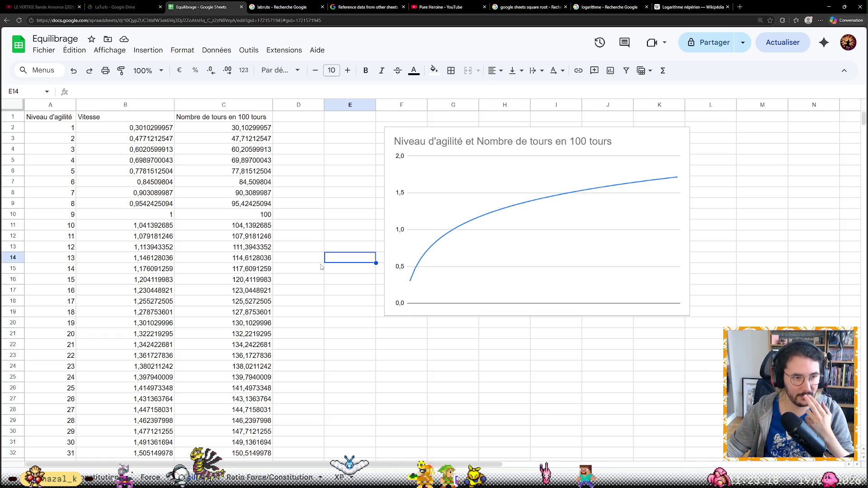
click(219, 126)
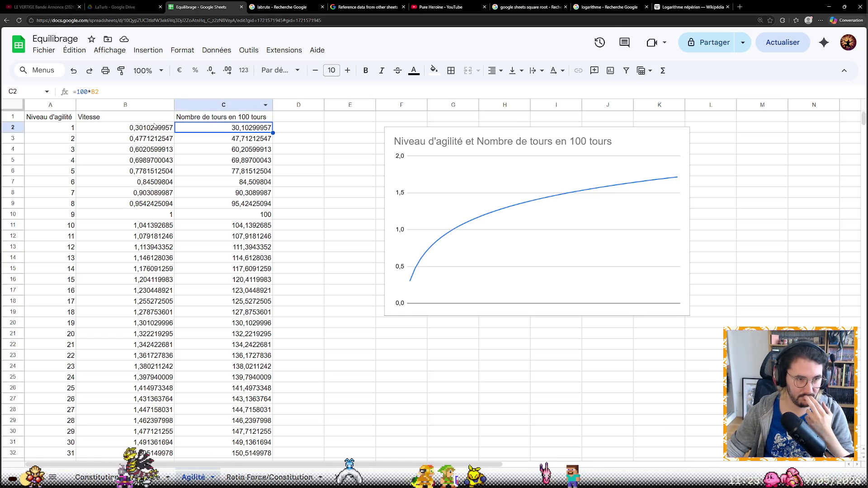
click(153, 127)
key(Right)
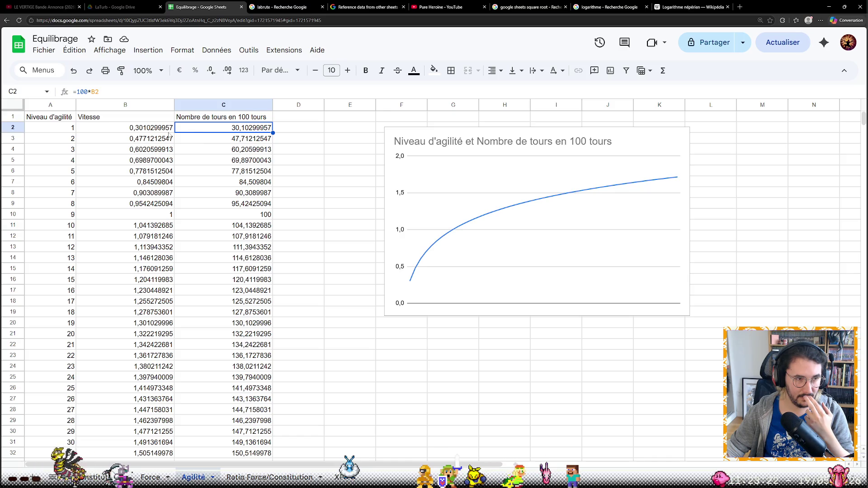
key(Left)
key(Right)
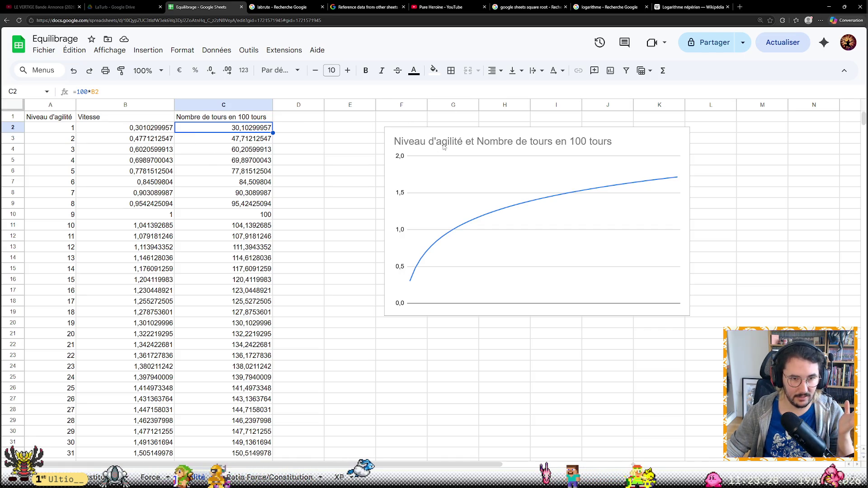
Drag the agility chart around and settle it beside the data table near E4.
drag(427, 173, 464, 168)
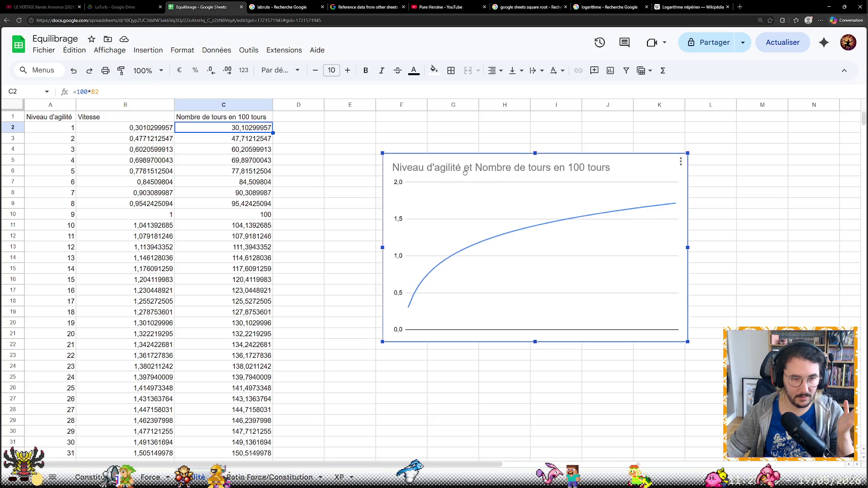
drag(464, 167, 465, 221)
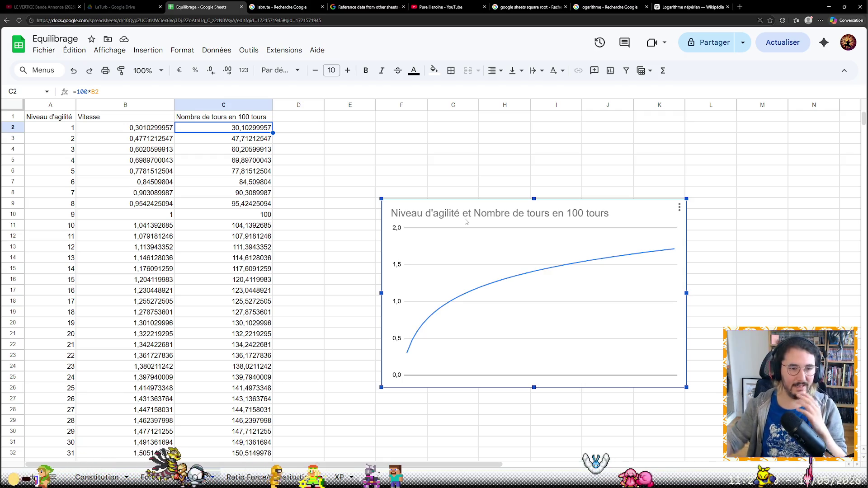
mouse_move(489, 224)
mouse_down()
mouse_move(507, 256)
mouse_move(543, 275)
mouse_up()
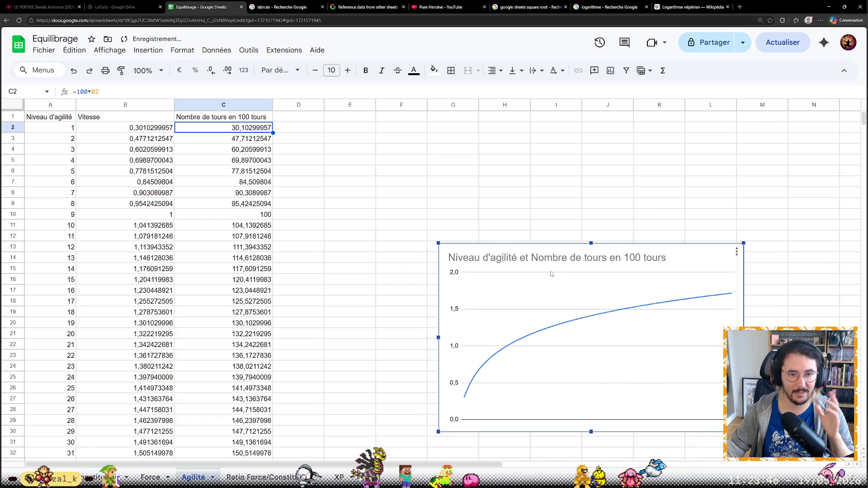
drag(552, 269, 440, 171)
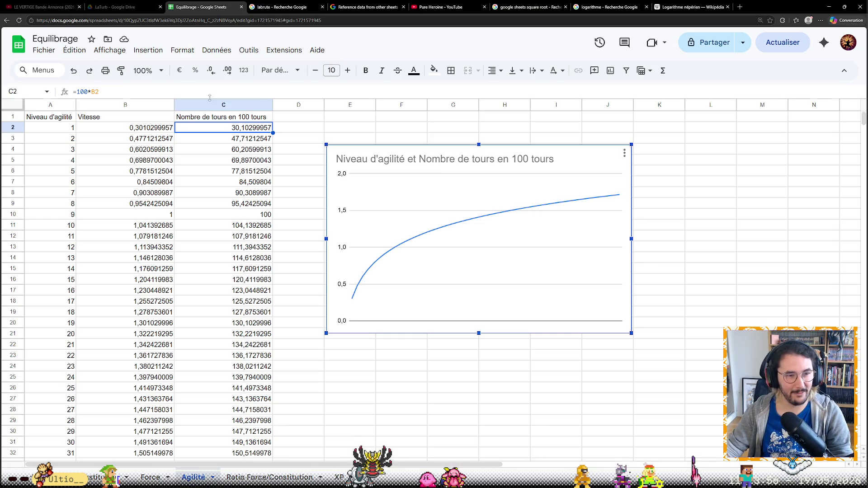
Format column C as whole numbers (30, 48, 60…) and nudge the chart down-right.
click(211, 104)
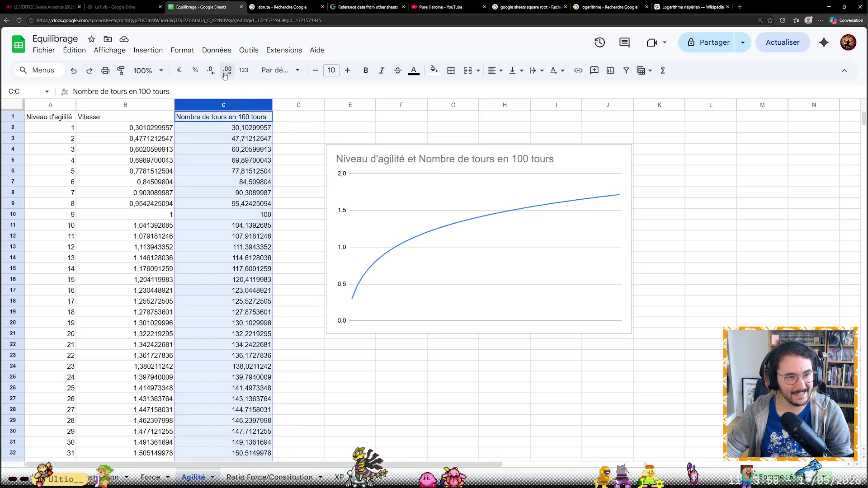
click(211, 70)
click(210, 71)
click(211, 70)
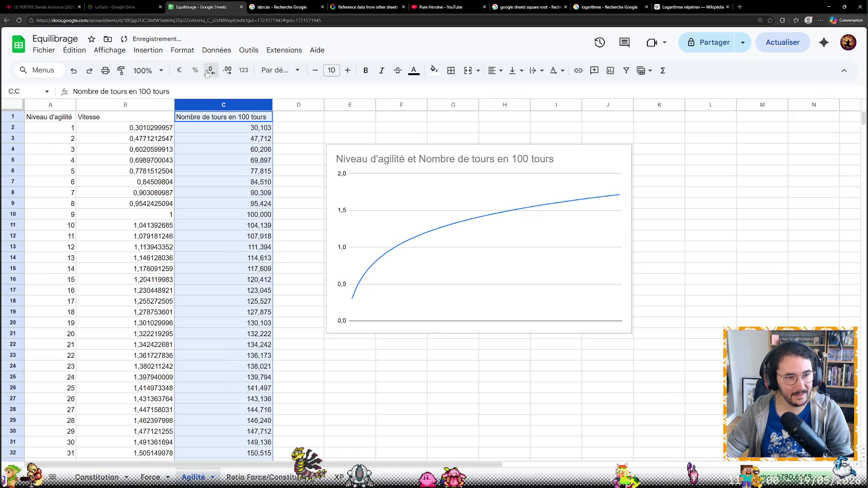
click(211, 71)
click(318, 131)
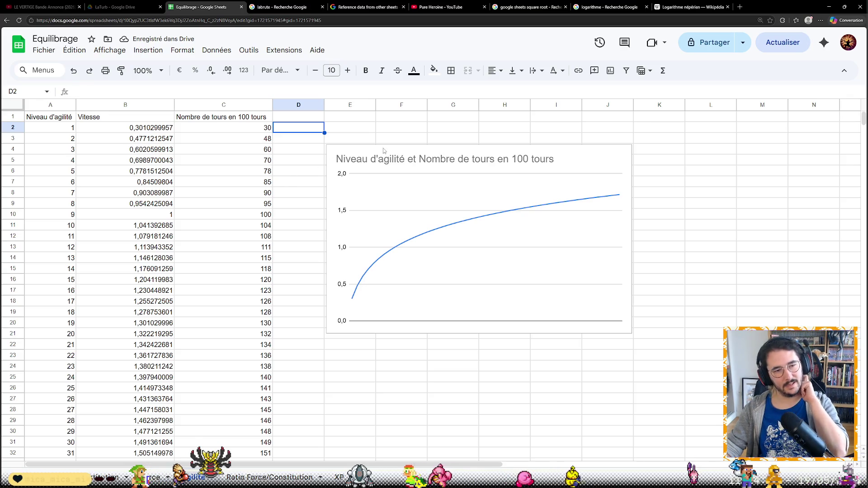
mouse_move(422, 157)
mouse_down()
mouse_move(495, 283)
mouse_move(501, 269)
mouse_up()
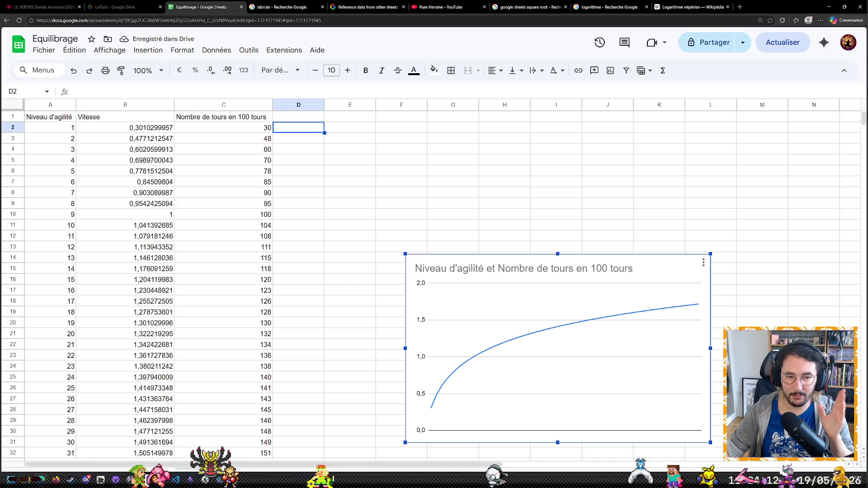
scroll(324, 294, down, 4)
scroll(325, 295, down, 5)
scroll(325, 295, up, 1)
scroll(325, 294, up, 6)
scroll(325, 295, up, 3)
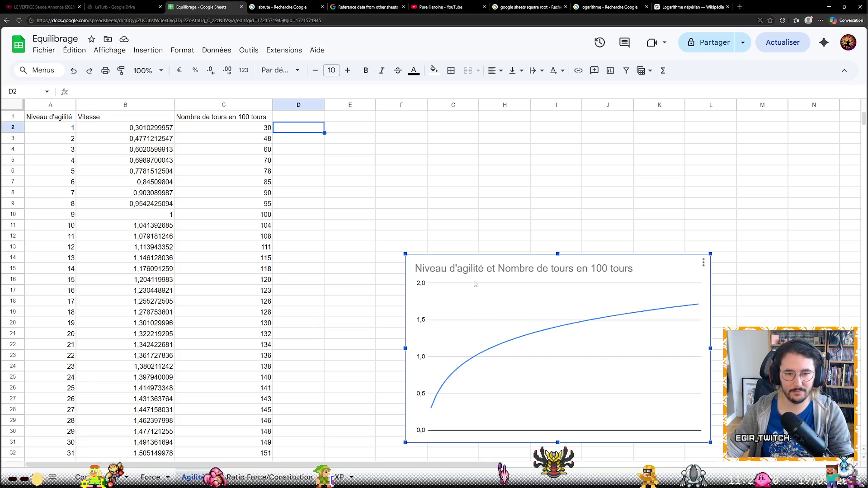
Push the chart to the lower right and select E1 to start the grid headers.
drag(476, 284, 626, 299)
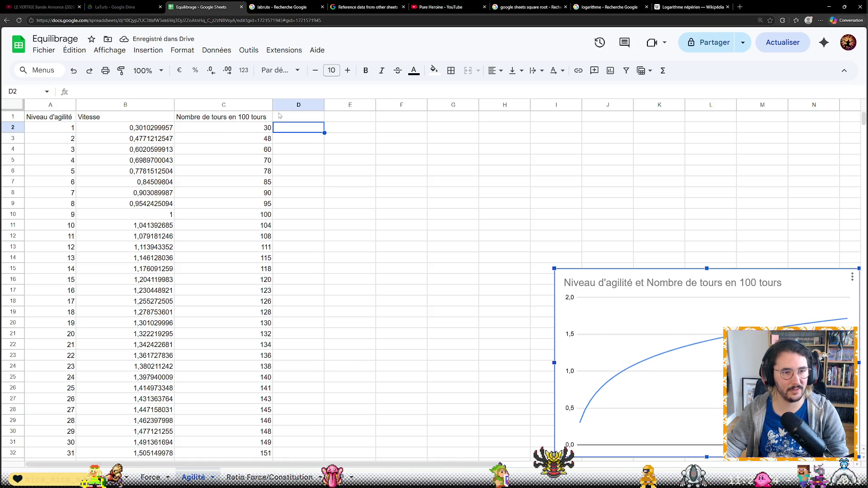
click(283, 118)
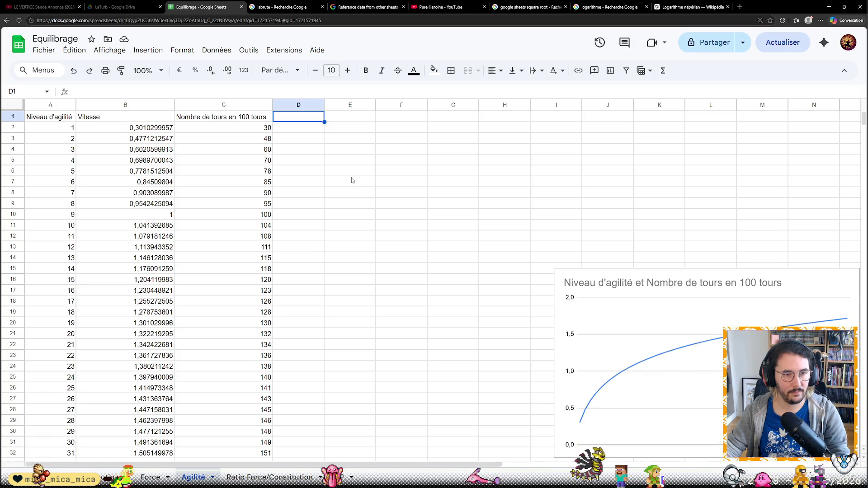
click(349, 133)
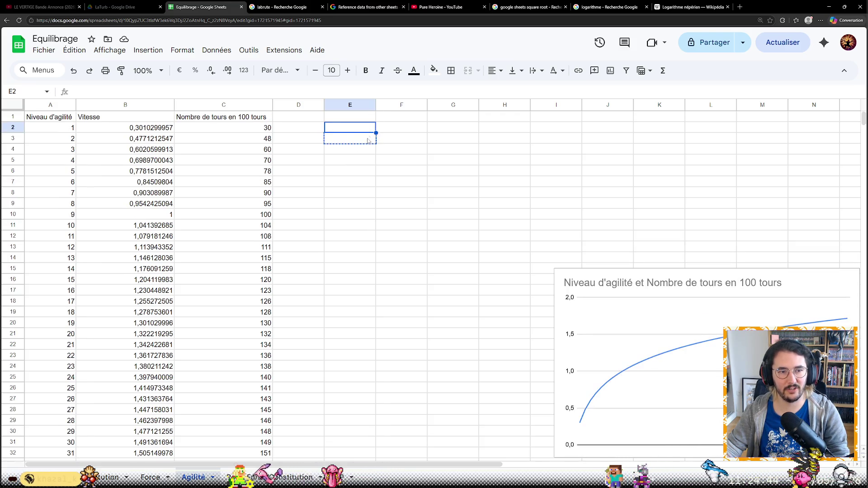
click(366, 160)
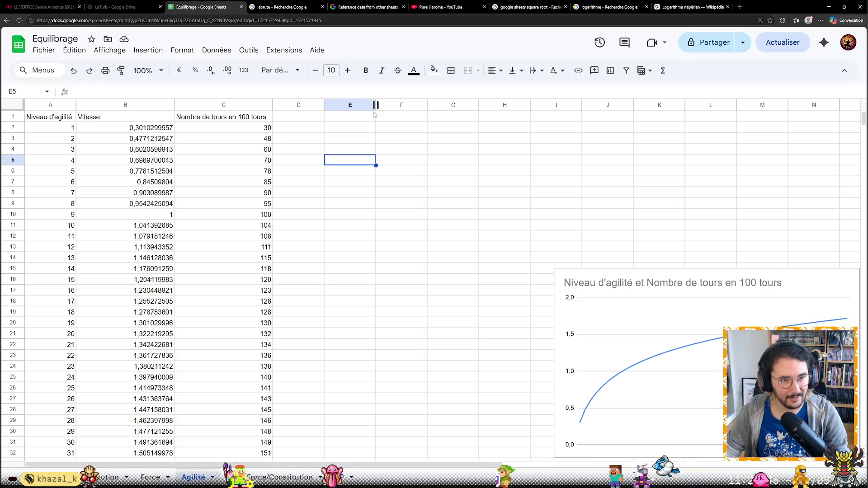
click(352, 118)
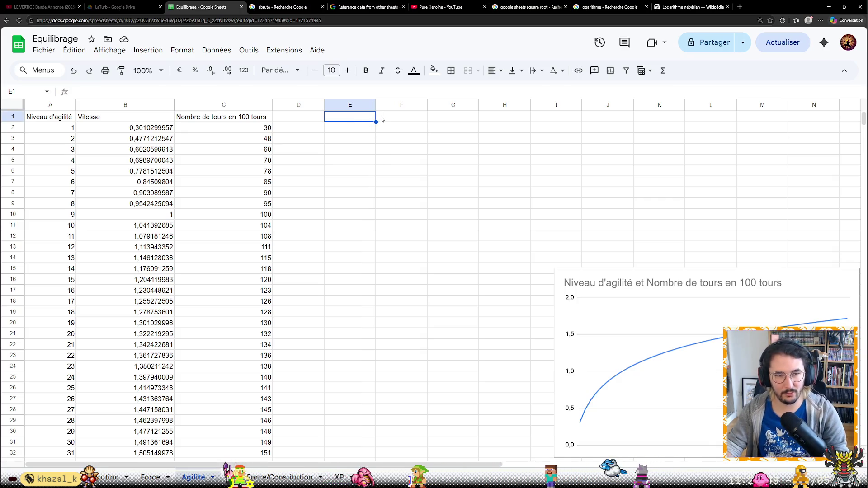
text(1	2	3	4)
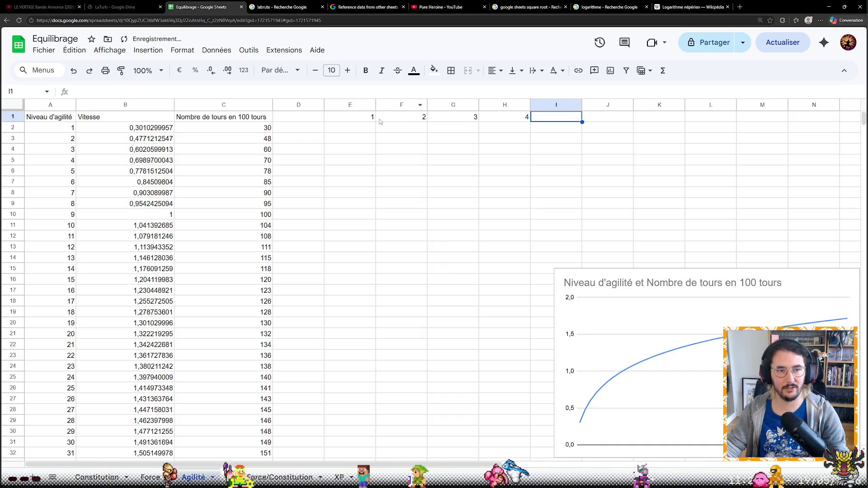
Move the numbers 1–4 to F1:I1 and extend the series across row 1 to 20.
click(366, 114)
shift+click(518, 119)
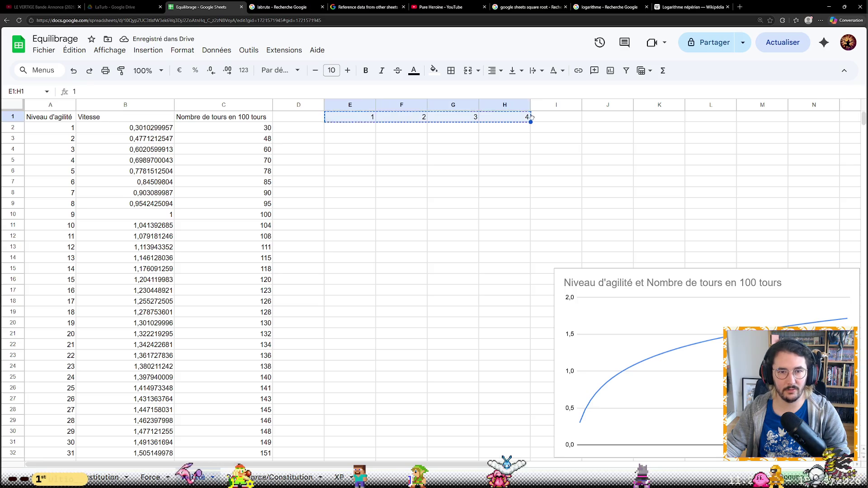
drag(531, 117, 583, 119)
click(502, 135)
click(422, 120)
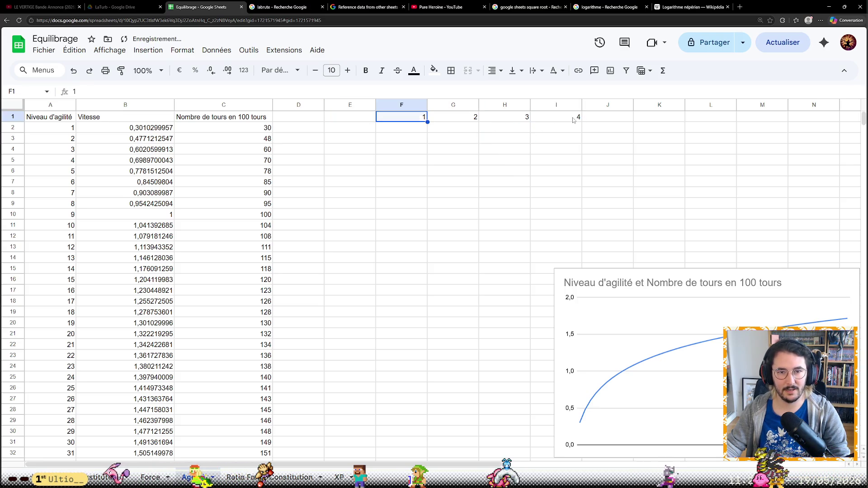
shift+click(579, 120)
mouse_move(582, 122)
mouse_down()
mouse_move(858, 123)
mouse_move(756, 123)
mouse_move(785, 119)
mouse_up()
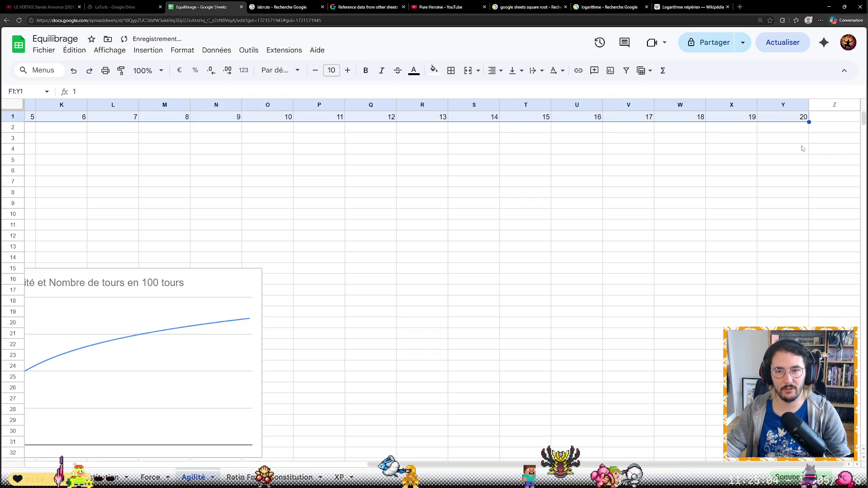
scroll(131, 206, left, 10)
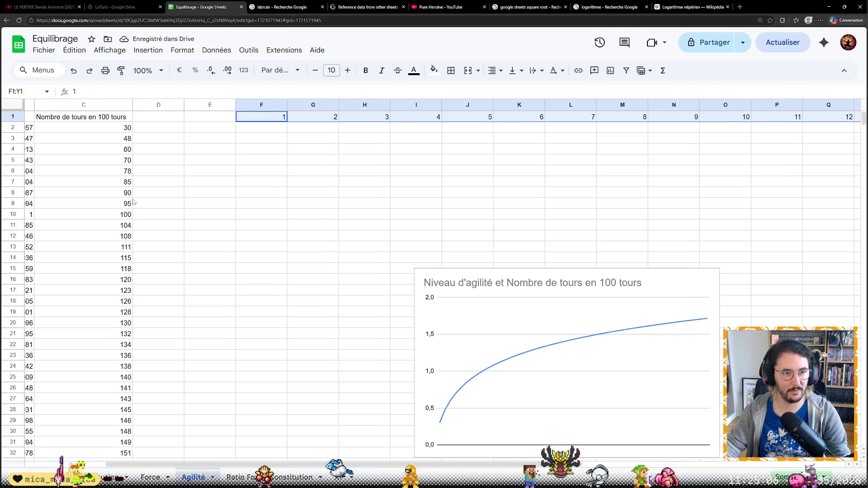
Enter the row labels in column E from E2 and extend them down to 20.
click(211, 128)
text(1 2 )
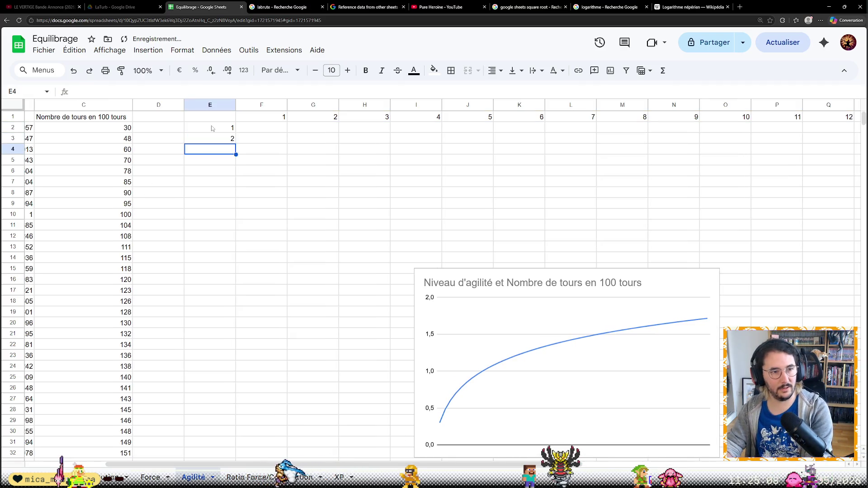
text(3 4 5)
key(Return)
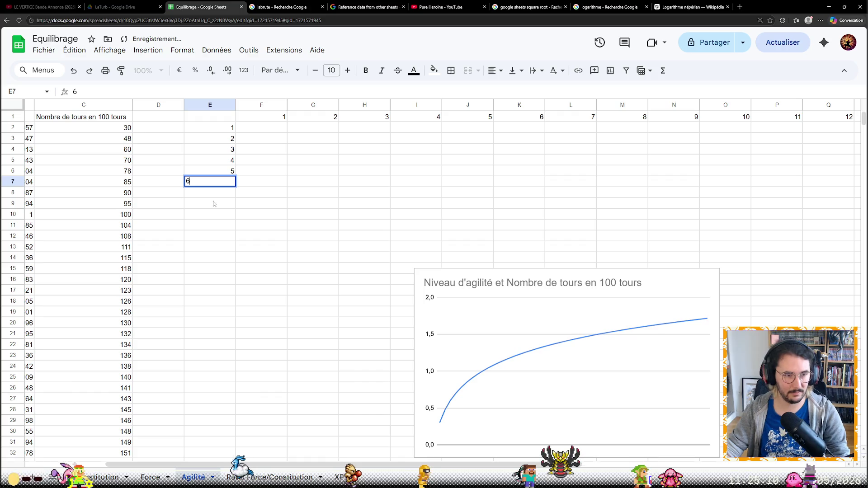
text(6)
key(Return)
drag(223, 127, 231, 182)
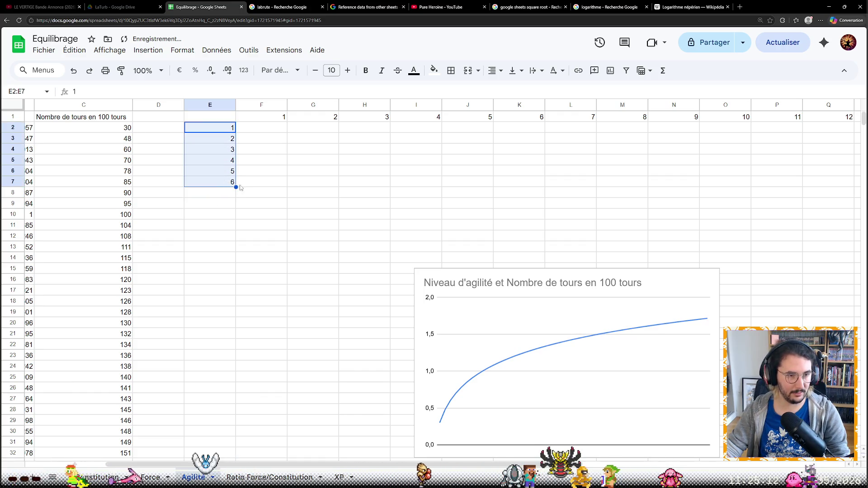
scroll(237, 156, down, 1)
scroll(239, 143, down, 1)
mouse_move(235, 120)
mouse_down()
mouse_move(223, 273)
mouse_move(234, 249)
mouse_up()
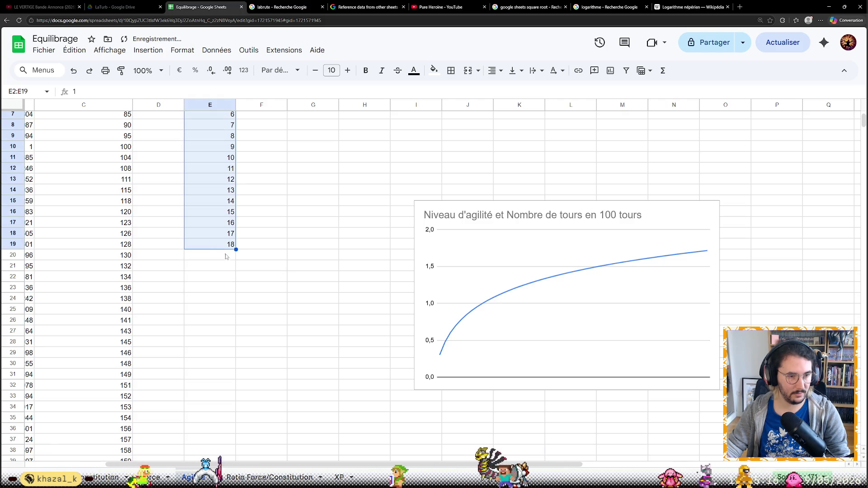
drag(237, 267, 236, 268)
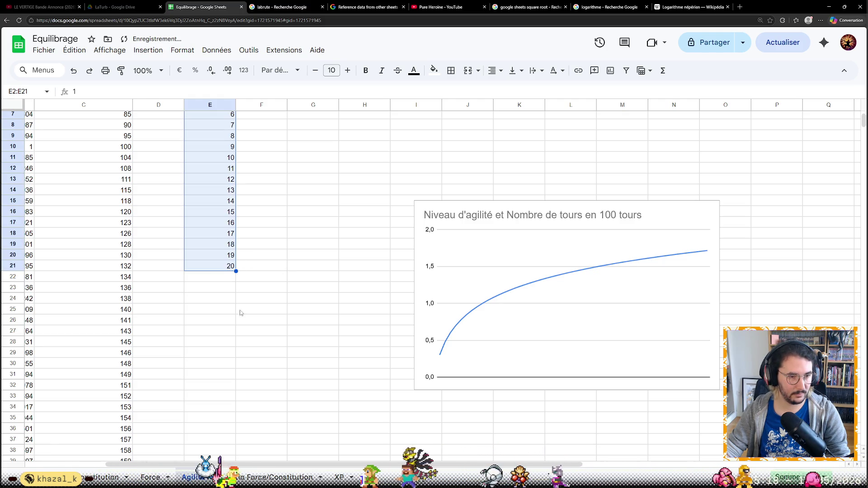
scroll(619, 428, right, 5)
scroll(620, 427, up, 2)
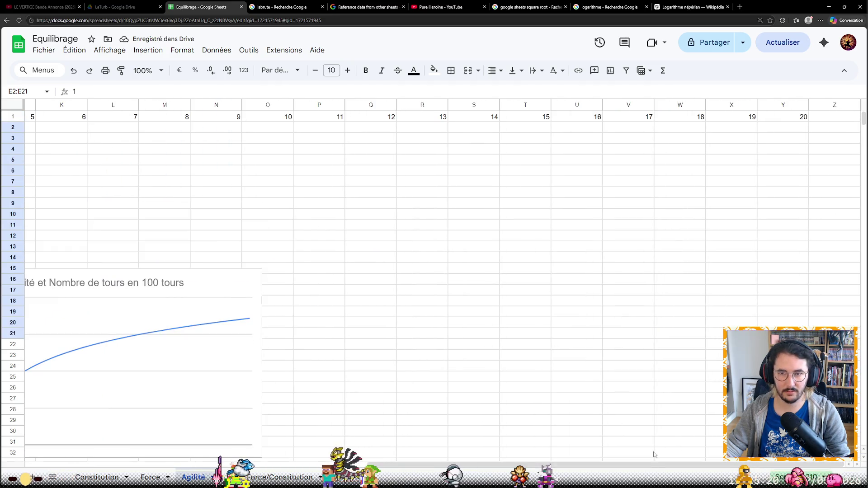
scroll(645, 420, left, 5)
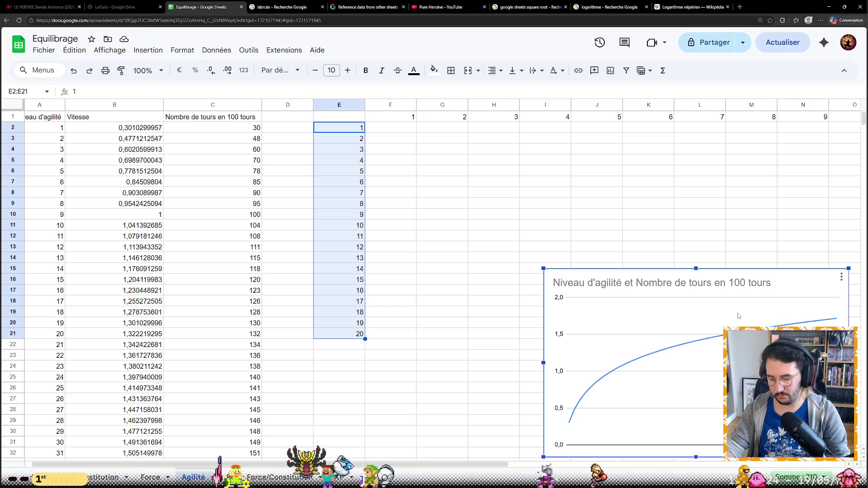
drag(728, 301, 507, 451)
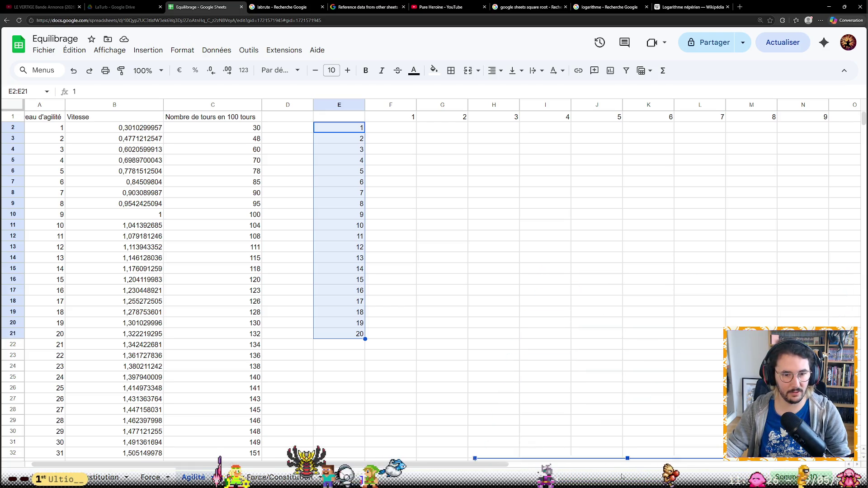
scroll(475, 301, up, 5)
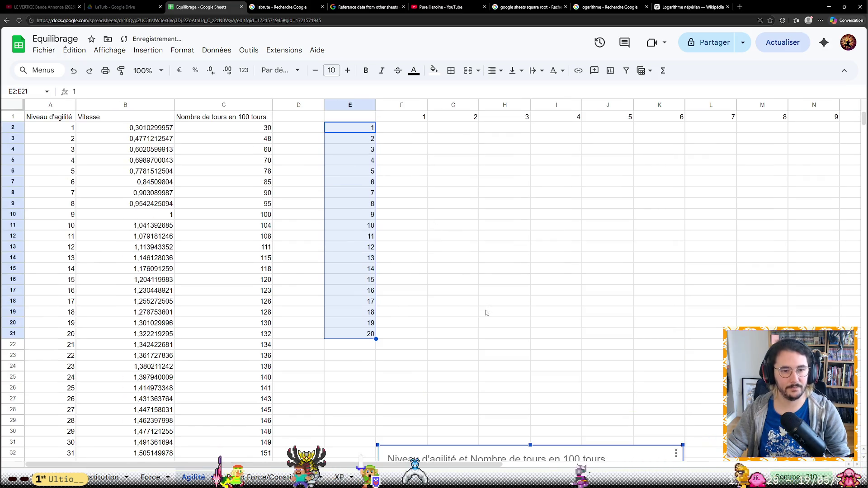
click(417, 129)
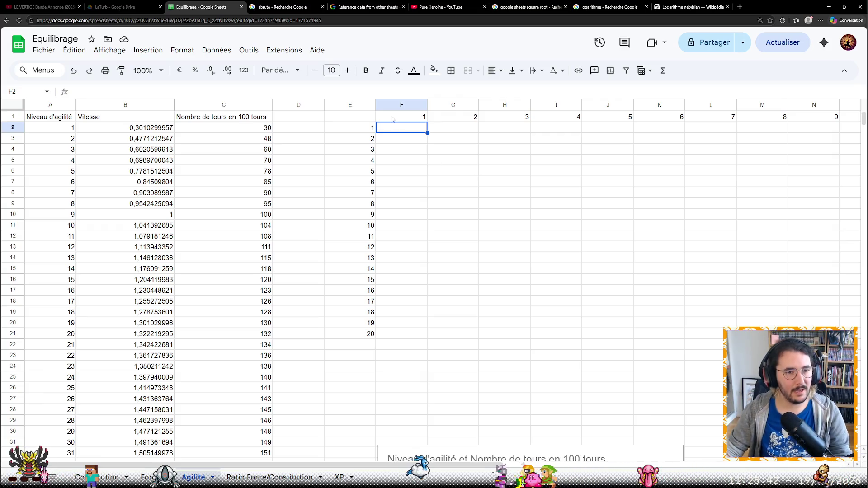
Try F2 as =$C$F1 then =$C$(F1)*2, both erroring, and start rewriting it.
click(372, 93)
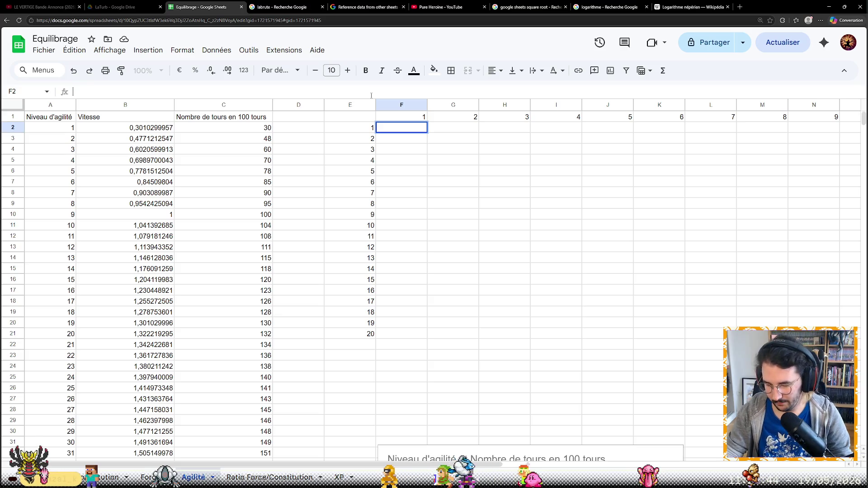
text(=$c)
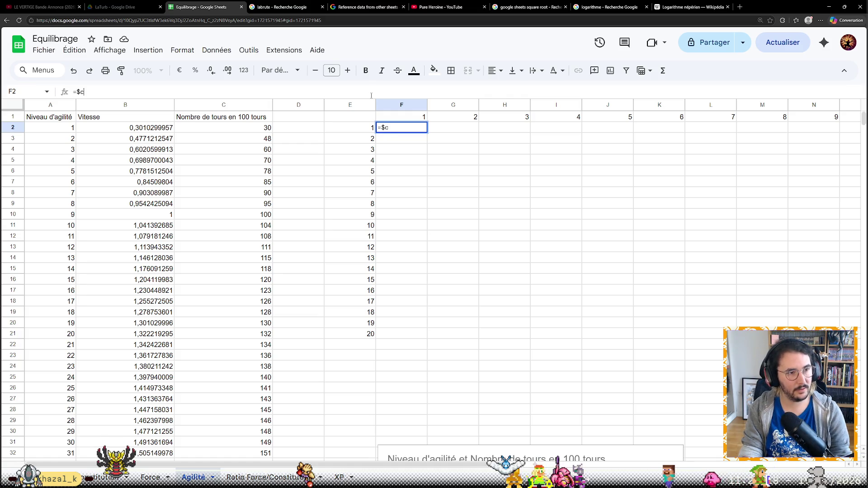
text(C)
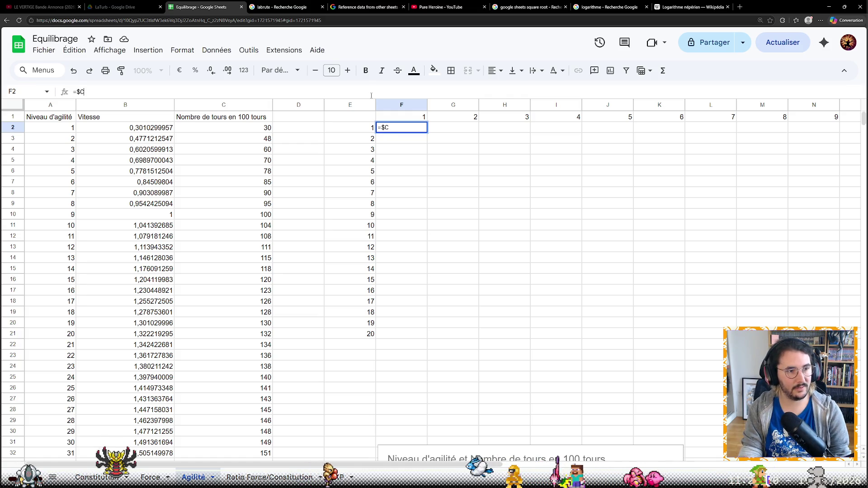
text($)
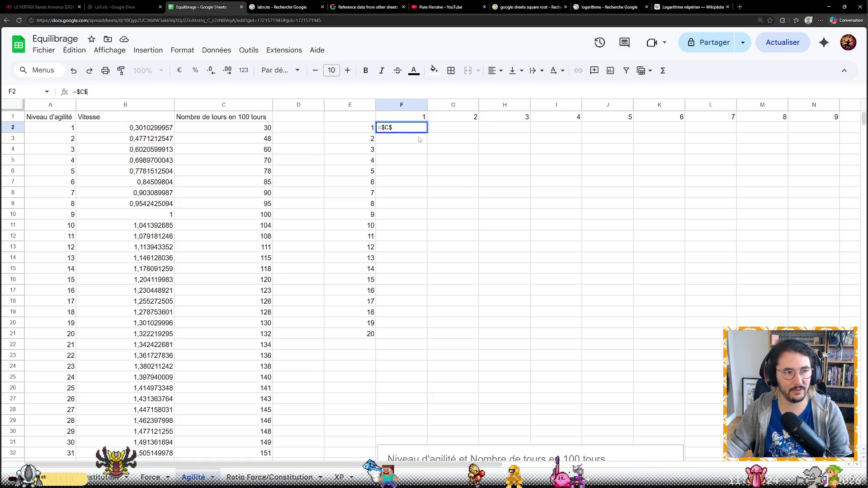
text(F1)
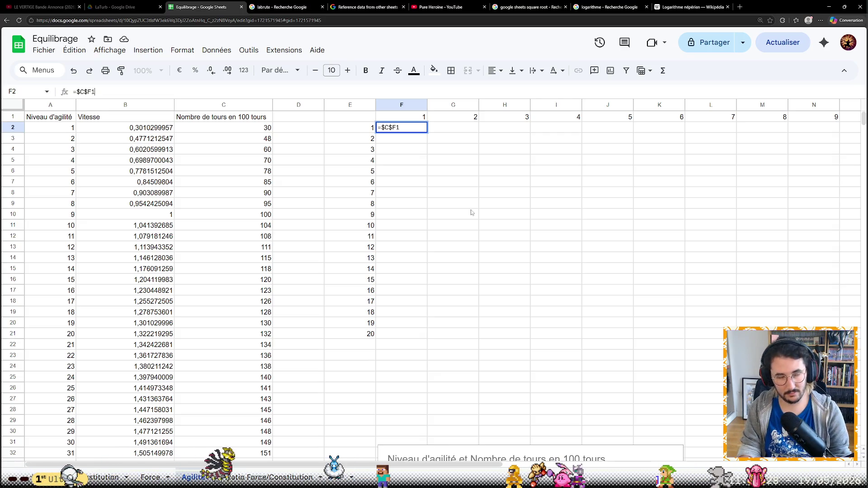
text(*2)
key(Return)
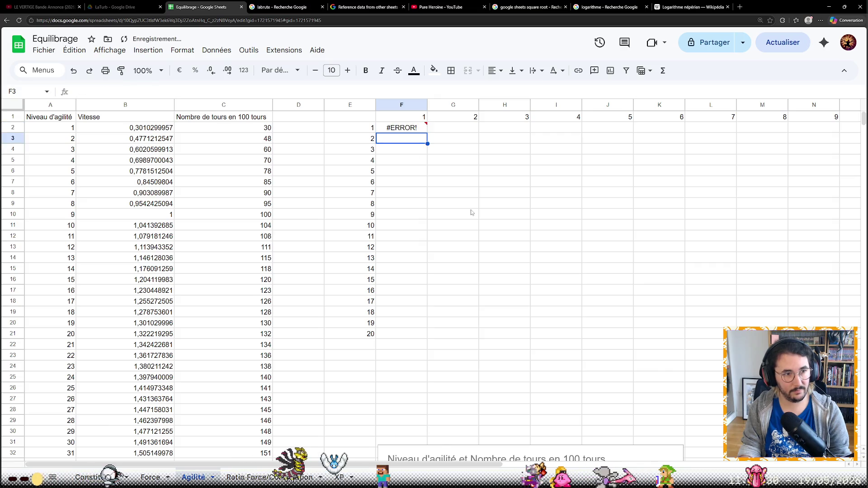
key(Up)
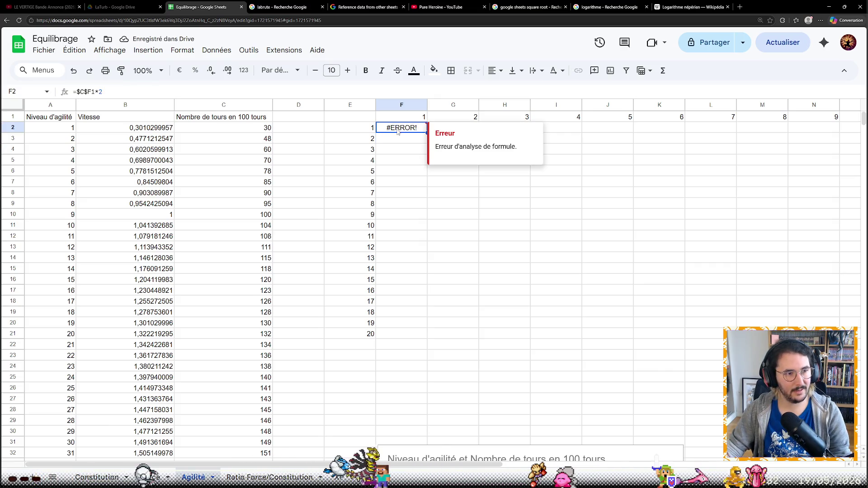
click(87, 91)
text(()
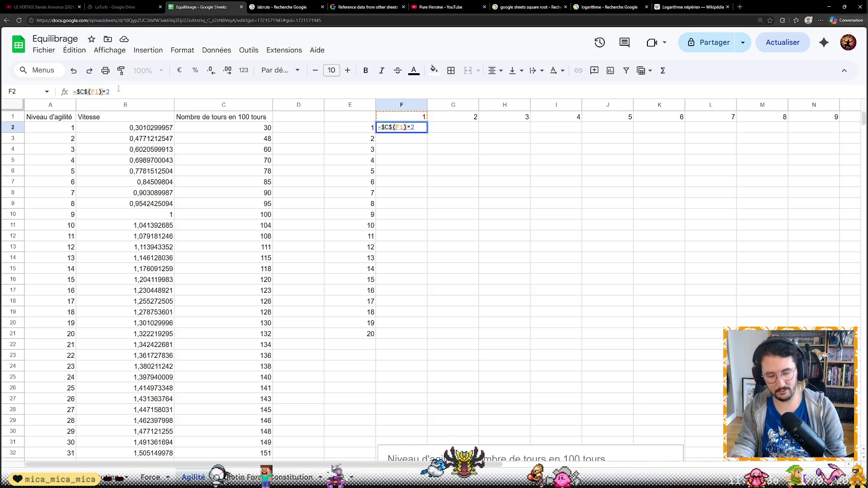
key(Return)
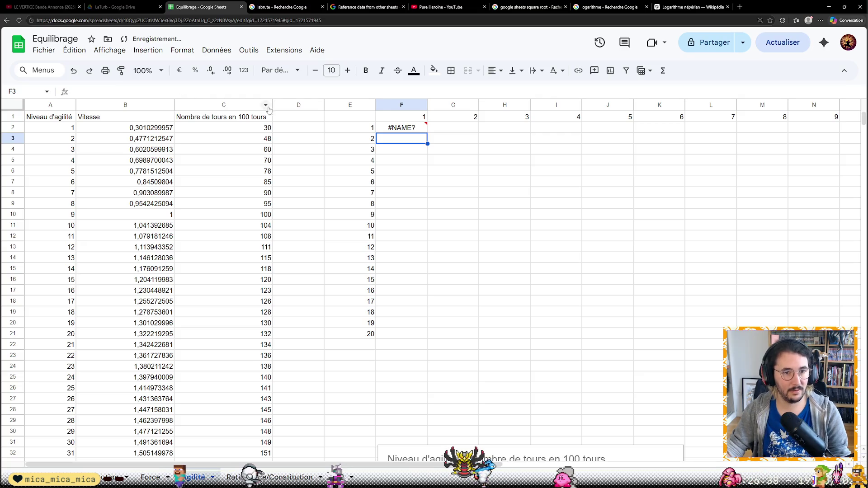
click(397, 129)
click(96, 92)
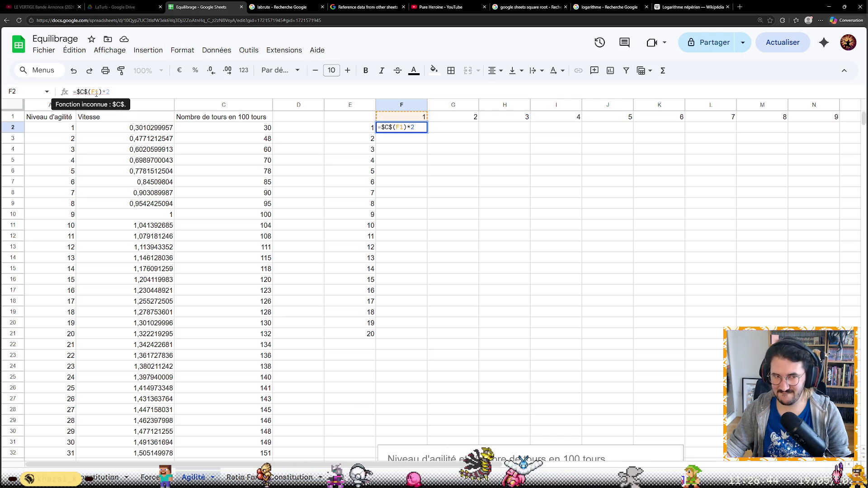
key(BackSpace)
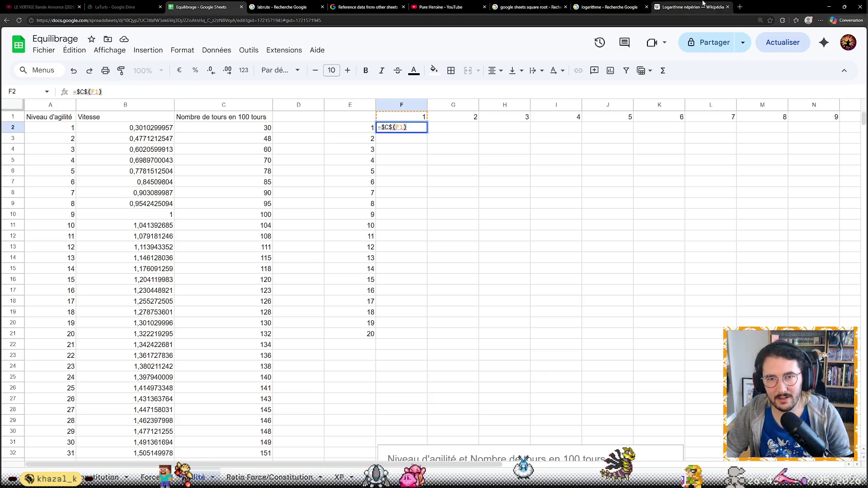
Search 'google sheets use cell content as cell index', read the INDEX help article, and return to the spreadsheet.
click(741, 8)
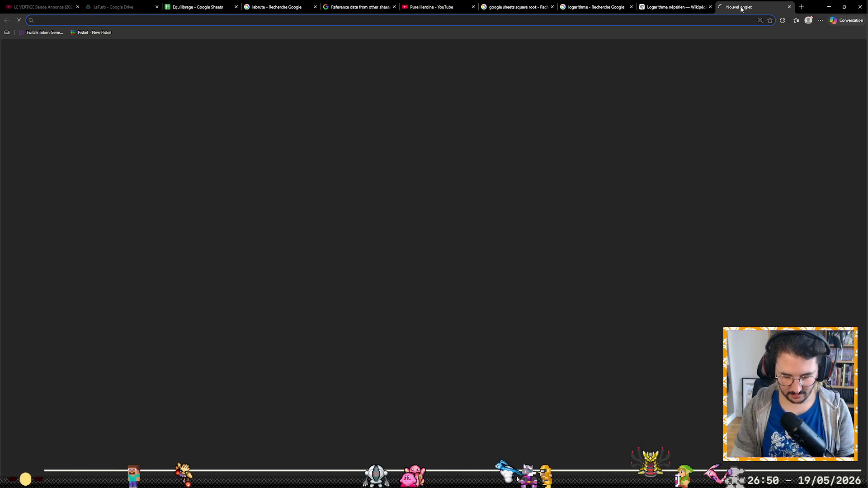
text(google)
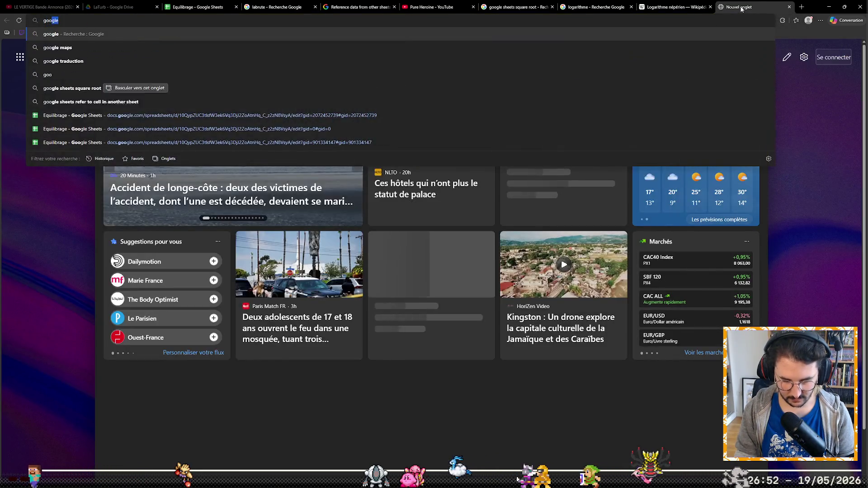
text( sheets use)
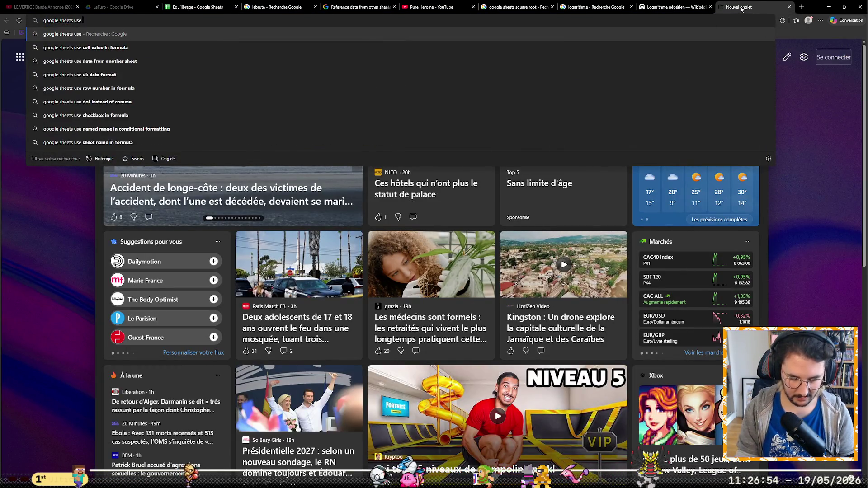
text( cell content a)
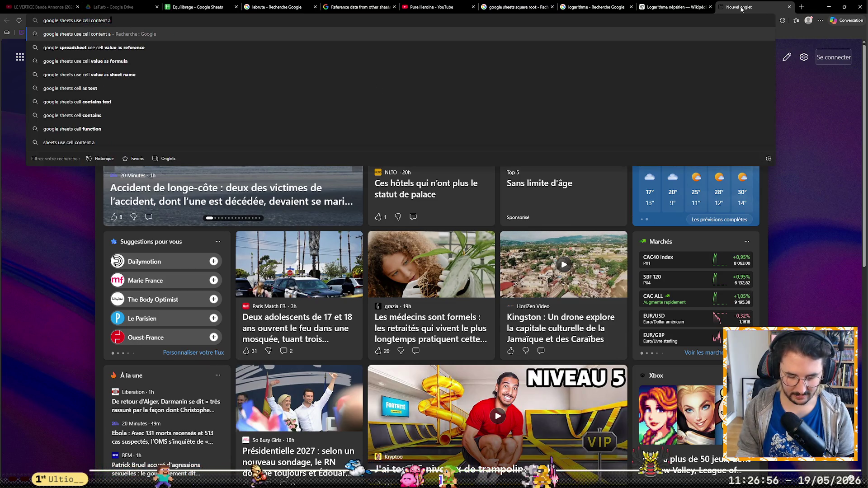
text(s cell index)
key(Return)
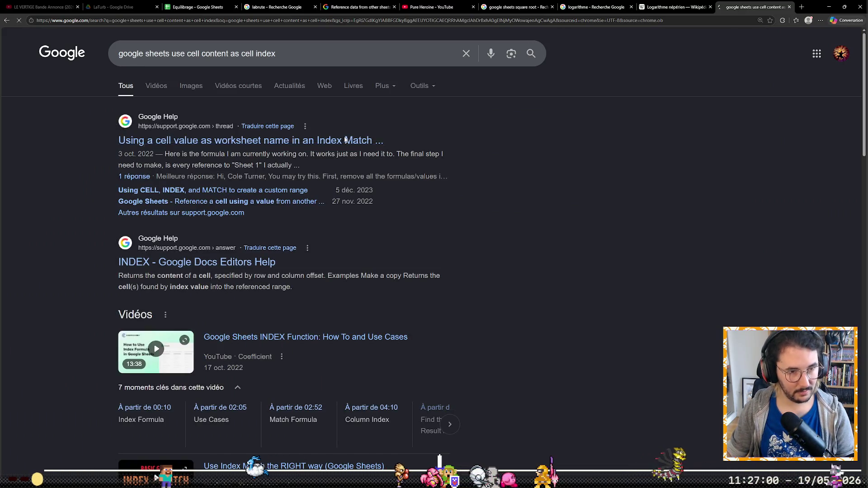
click(346, 140)
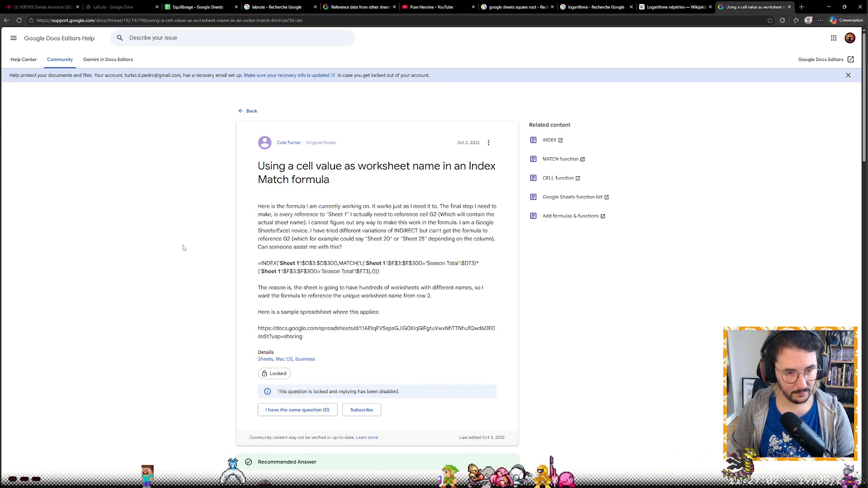
scroll(182, 246, down, 2)
scroll(184, 250, down, 2)
scroll(185, 246, down, 2)
scroll(203, 207, down, 1)
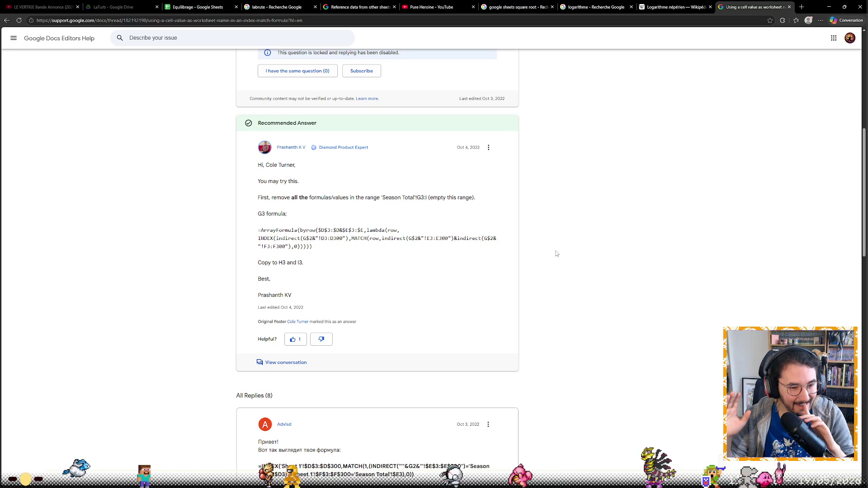
scroll(597, 239, down, 2)
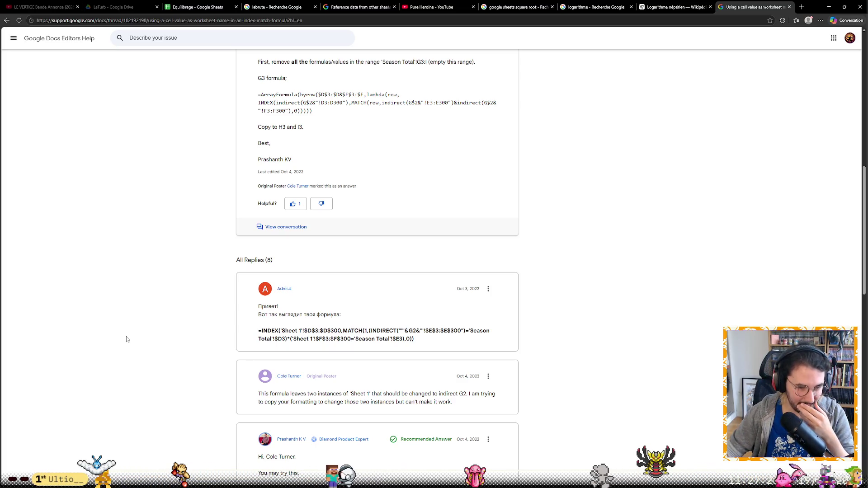
scroll(134, 350, down, 1)
scroll(218, 289, up, 2)
key(alt+Left)
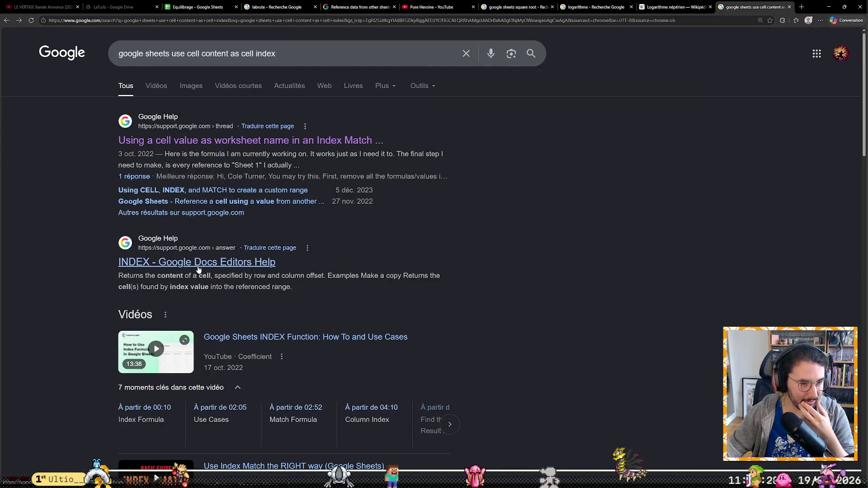
click(204, 259)
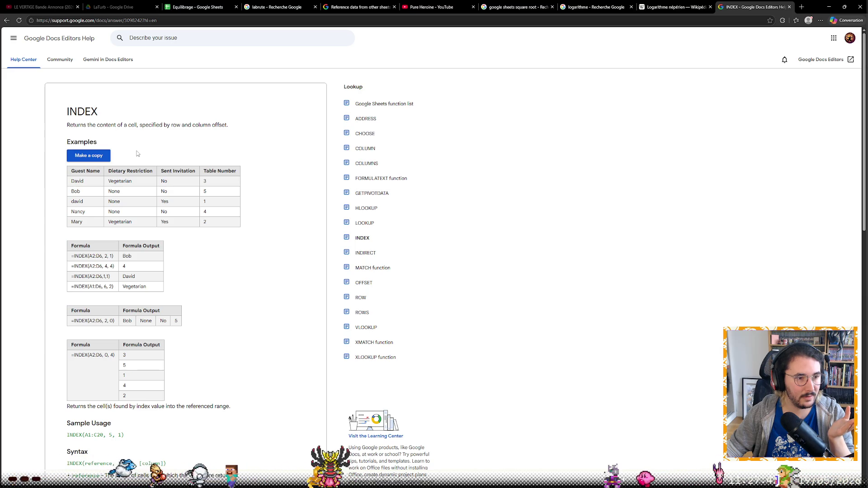
click(181, 4)
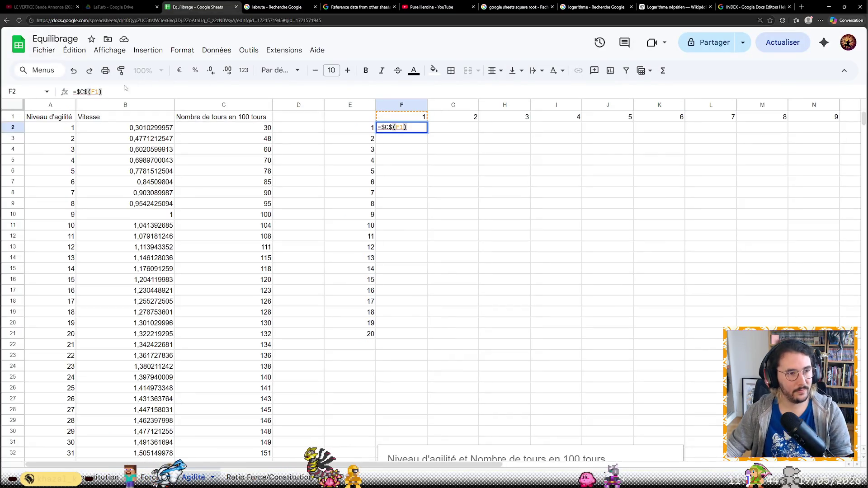
Replace F2's formula with =$C2 so it shows 30.
key(BackSpace)
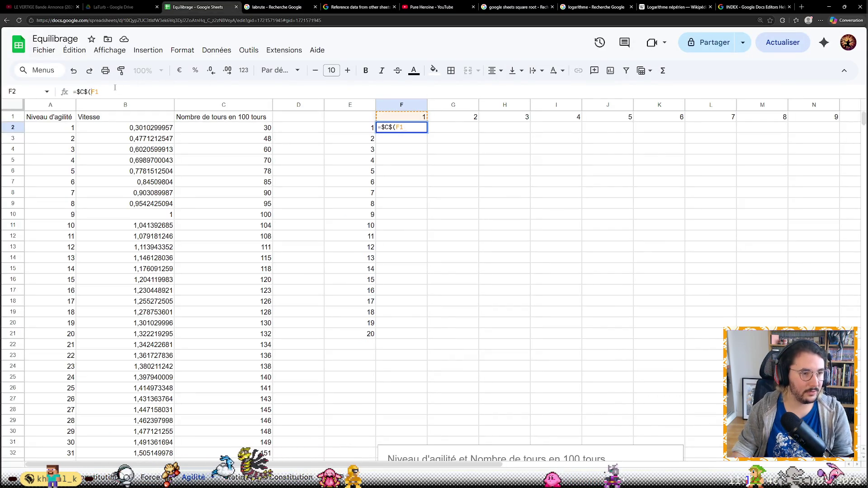
text(INDEX)
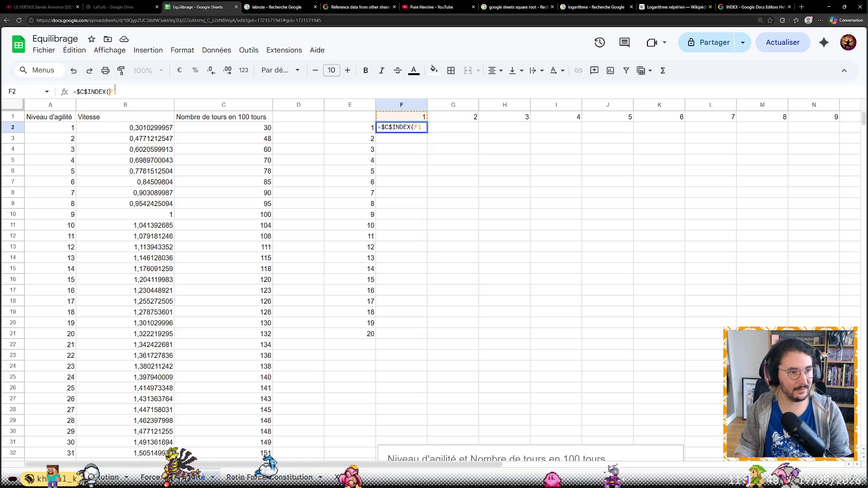
key(Return)
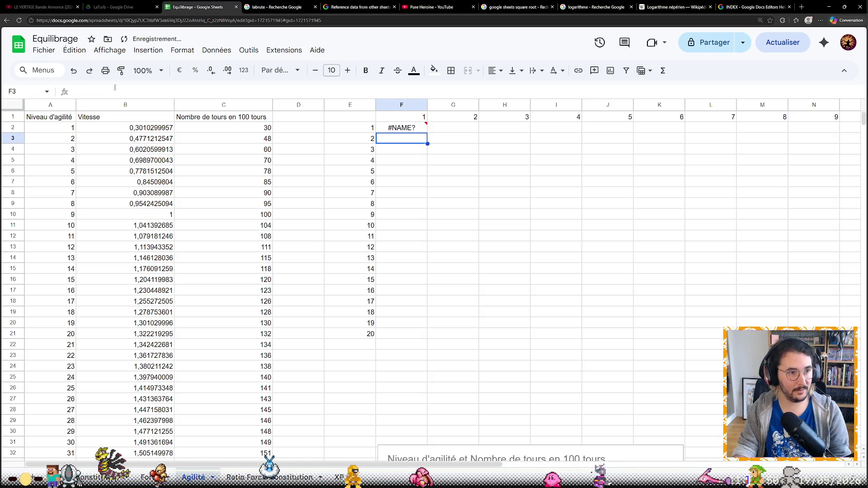
mouse_move(401, 128)
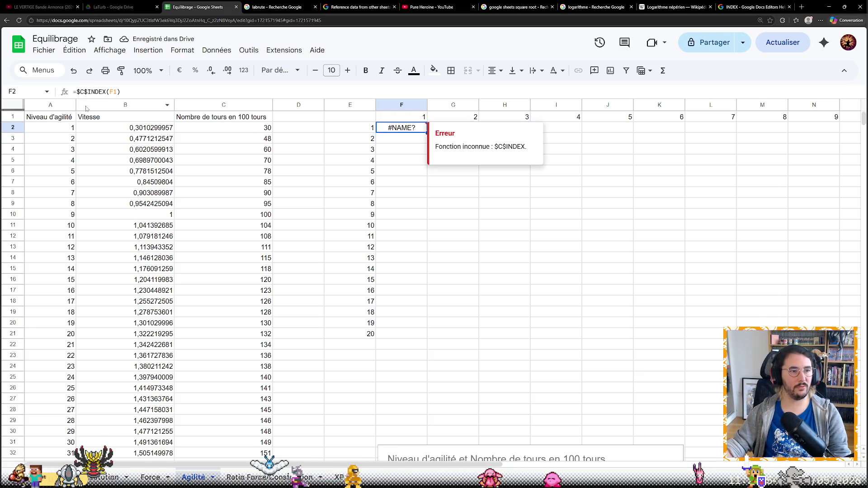
click(86, 91)
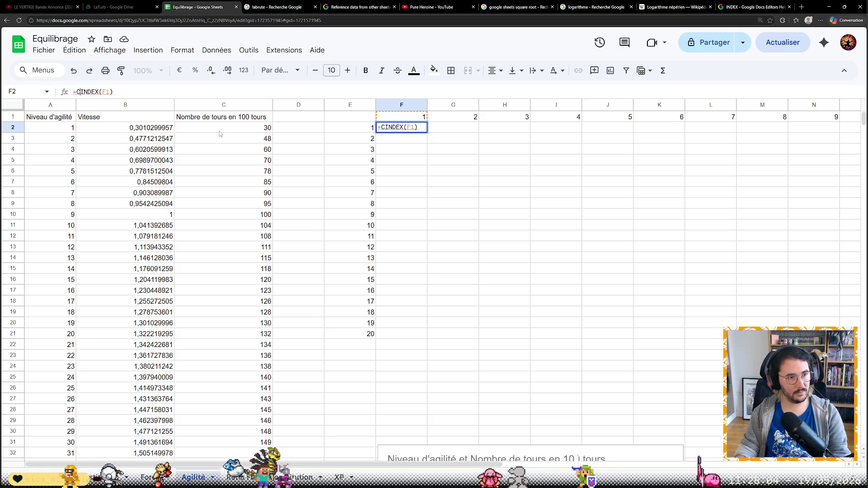
key(ctrl+a)
text(=)
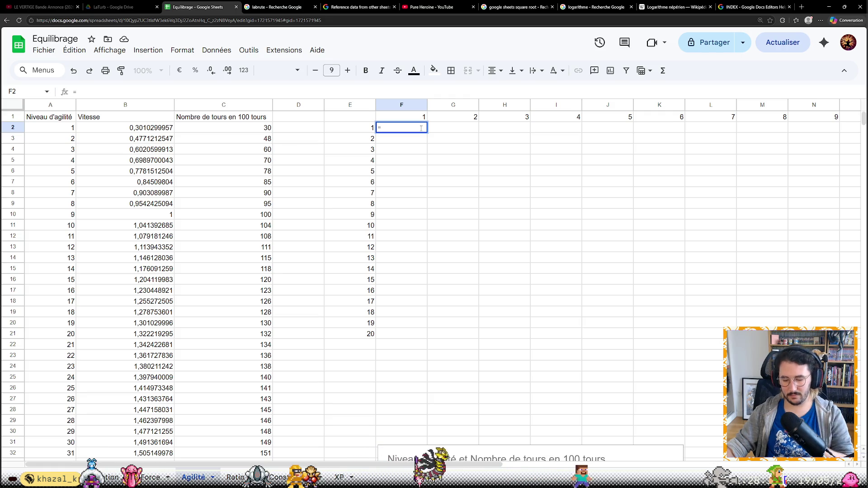
text($c1)
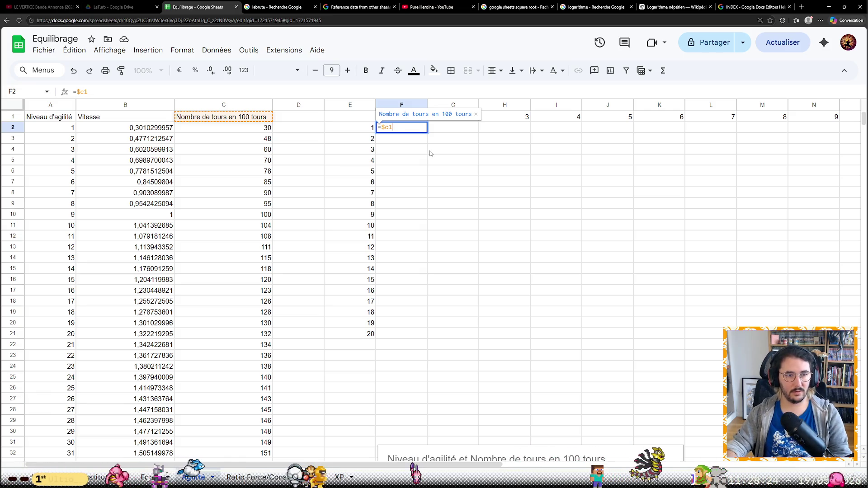
key(ctrl+Return)
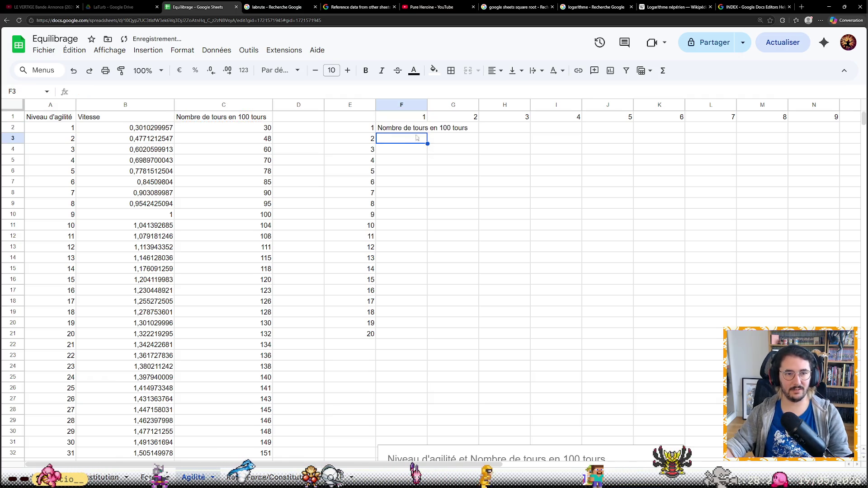
key(Return)
key(BackSpace)
text(2)
key(ctrl+Return)
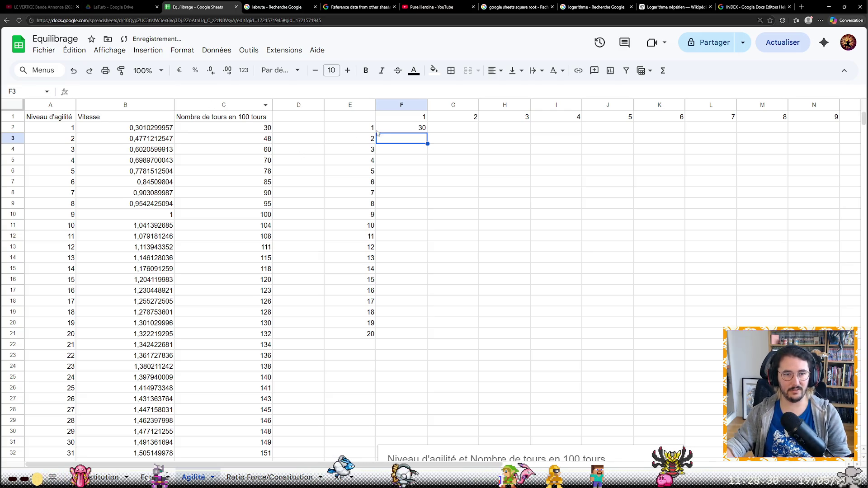
Fill =$C2 across to H and down to row 4, check G2, and reopen F2.
mouse_move(428, 131)
mouse_down()
mouse_move(531, 132)
mouse_move(531, 153)
mouse_up()
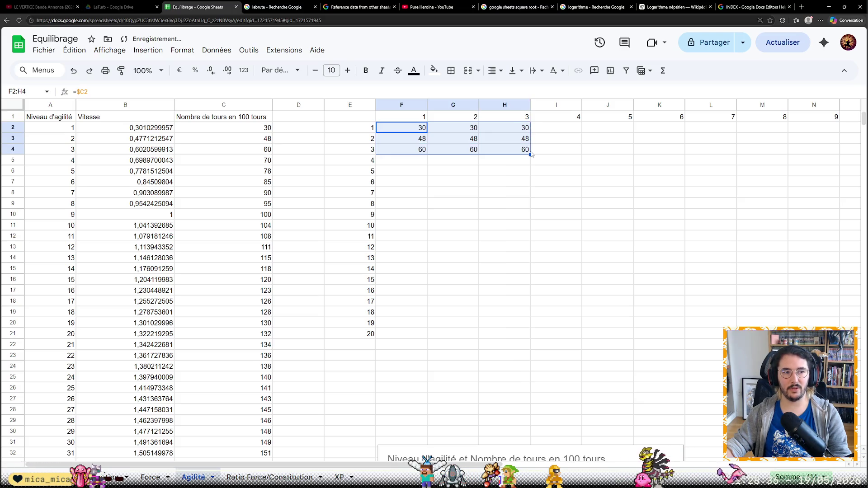
click(473, 134)
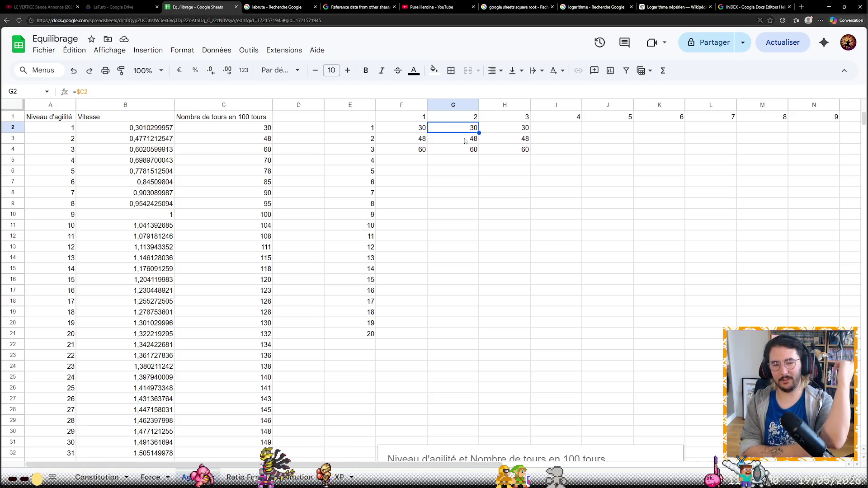
click(405, 123)
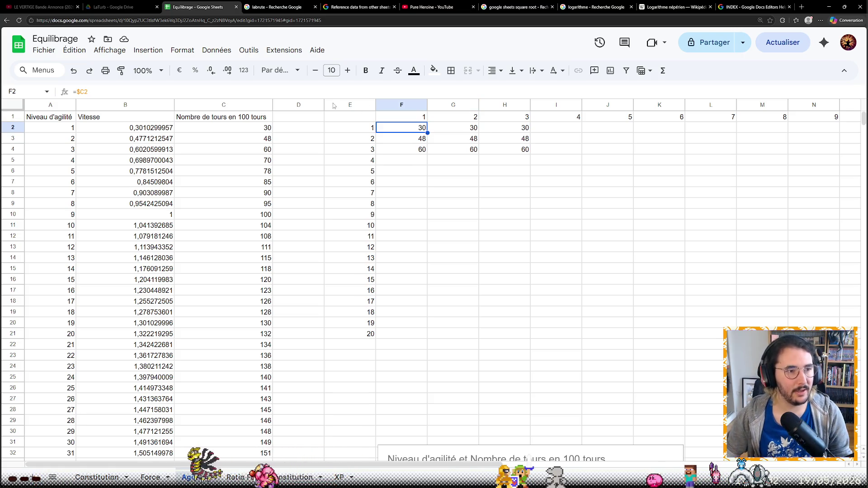
click(256, 92)
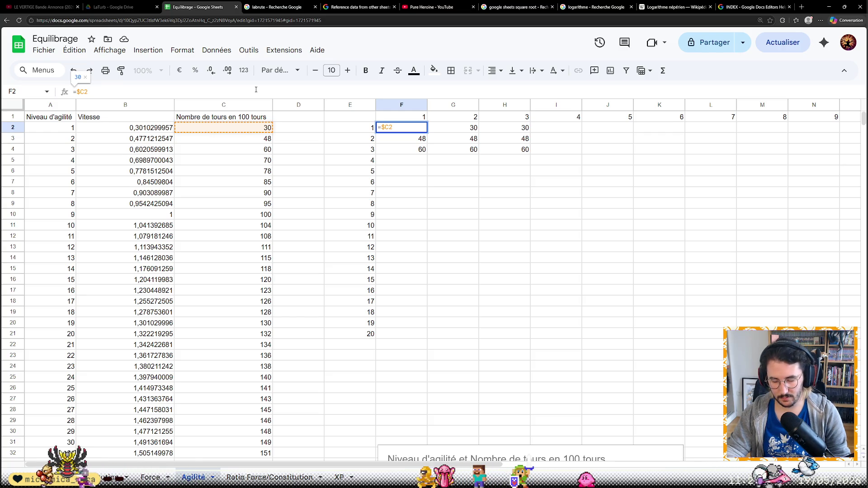
text( / $C)
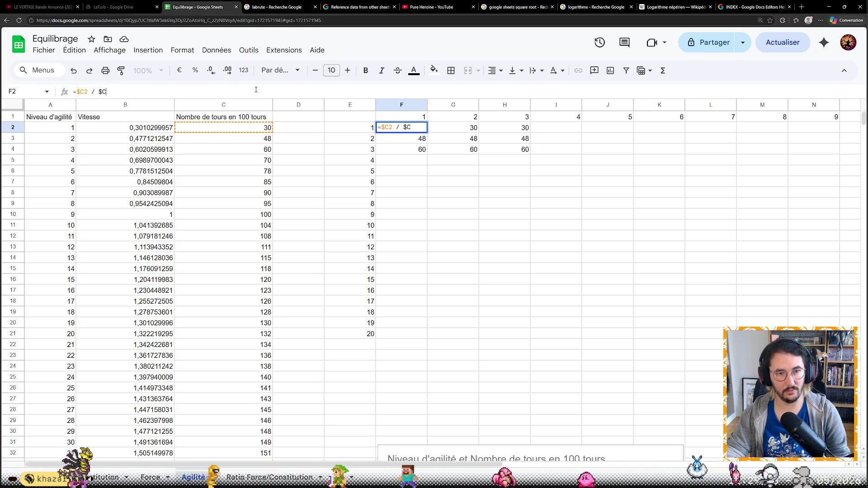
text(2)
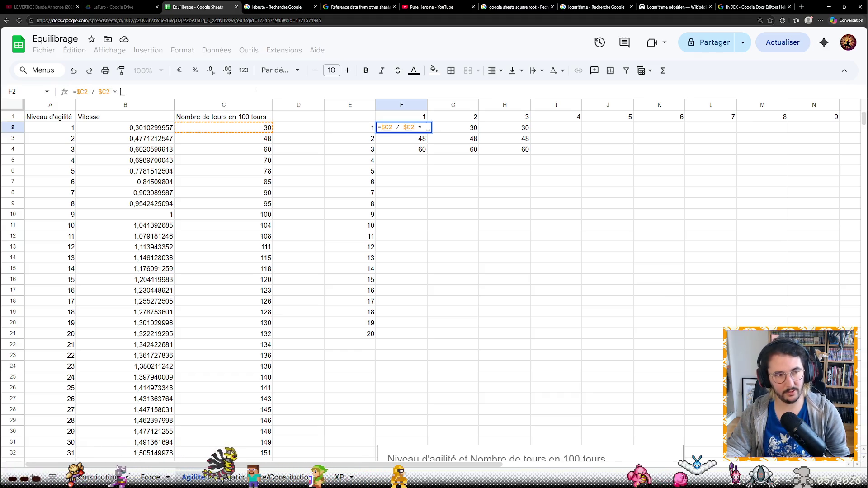
text( * 100)
Finish F2 as =$C2/$C2*100 giving 100, then clear the placeholder values in F3:H4 and G2:H2.
key(Return)
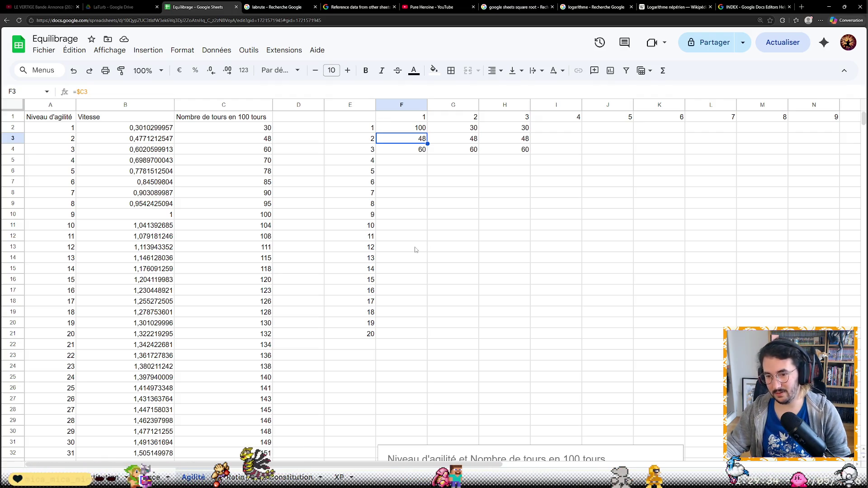
key(shift+Right)
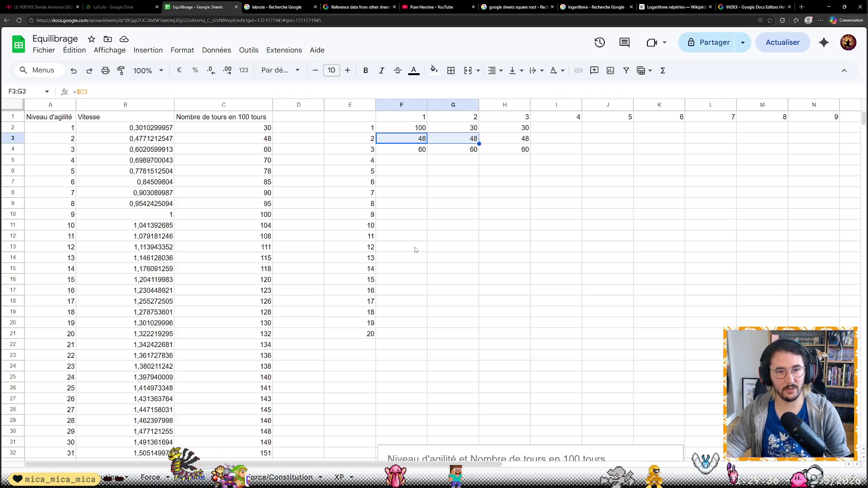
key(shift+Right)
key(shift+Down)
key(Delete)
key(Up)
key(Right)
key(shift+Right)
key(Delete)
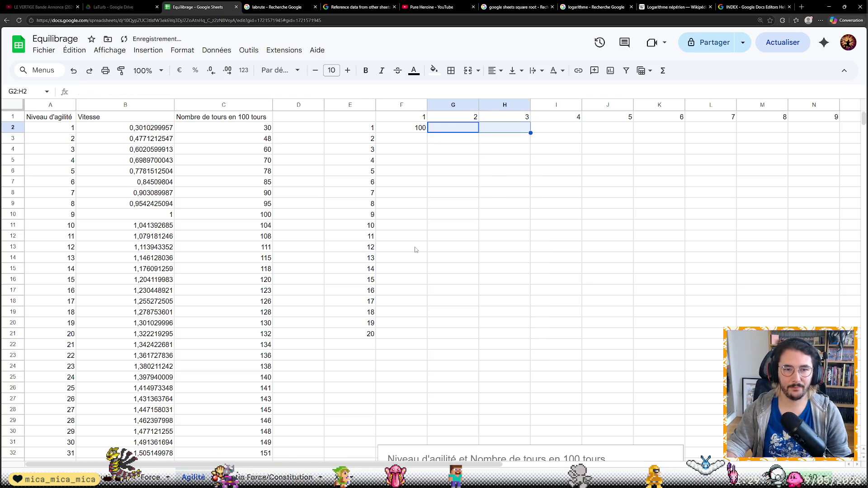
Fill F2 down to F21, inspect the copied formulas and undo the fill when the divisor shifts.
click(418, 130)
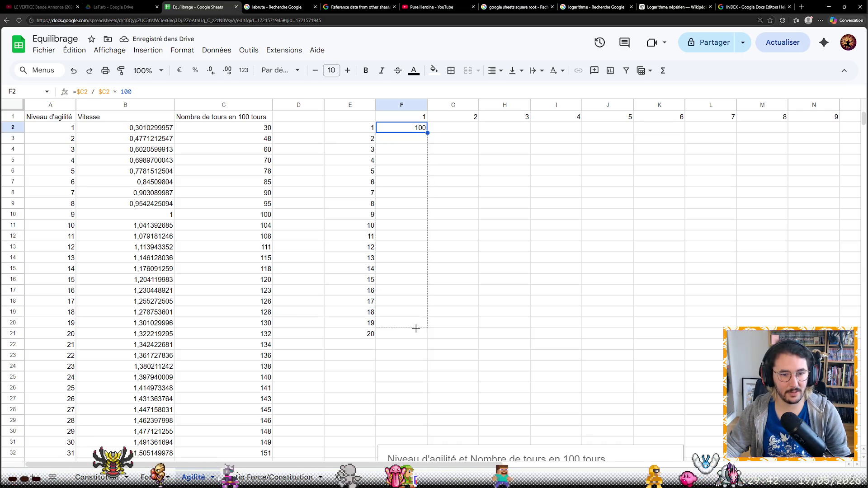
drag(421, 252, 418, 334)
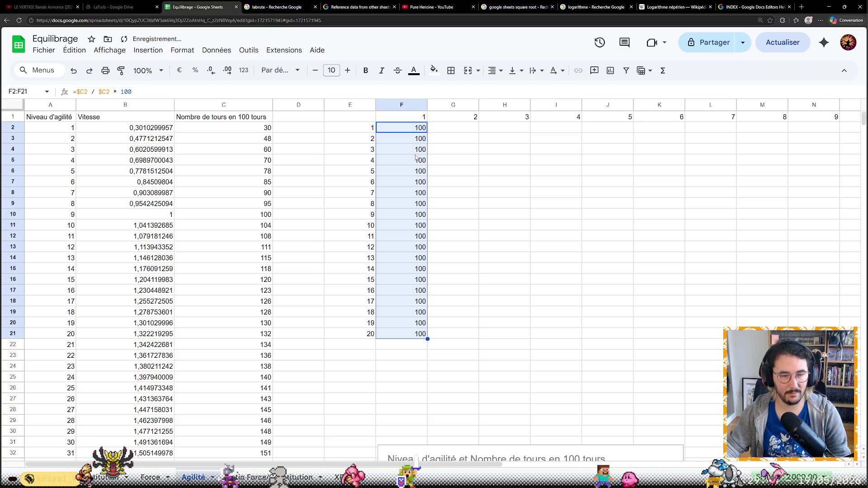
click(420, 138)
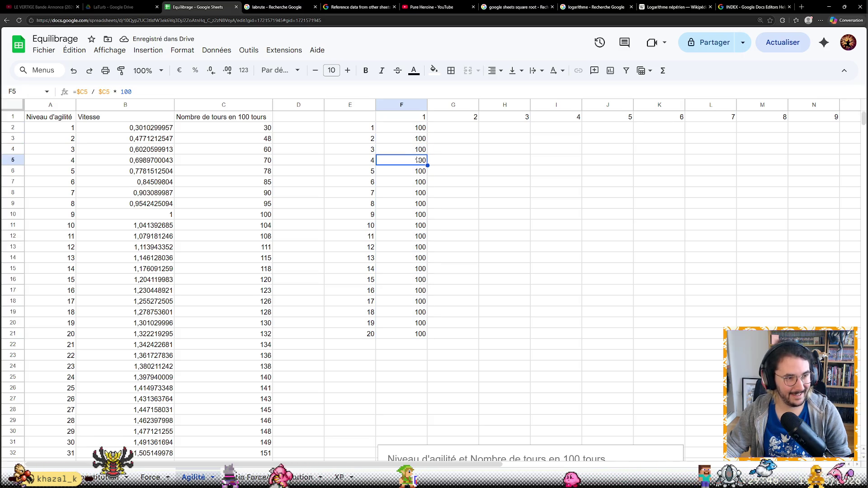
click(412, 181)
click(411, 215)
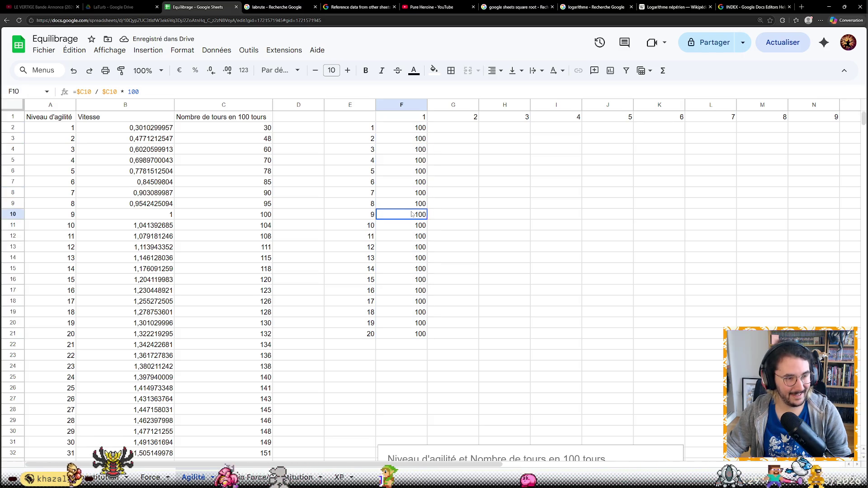
click(413, 258)
key(ctrl+z)
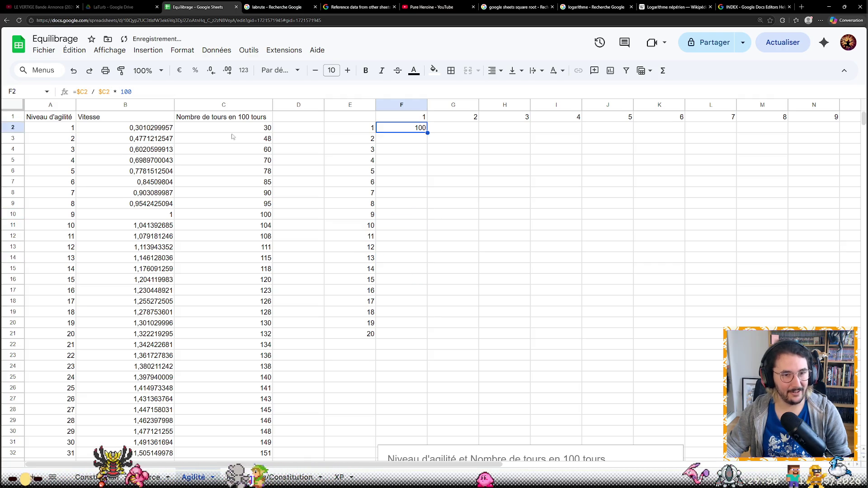
Lock the divisor as $C$2 in F2 and fill down to F21, giving 100 up to 439,23.
click(106, 92)
text($)
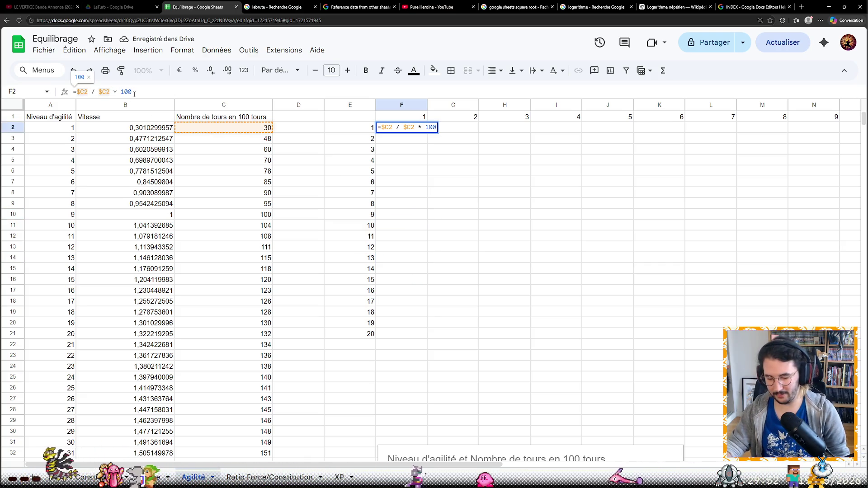
click(536, 215)
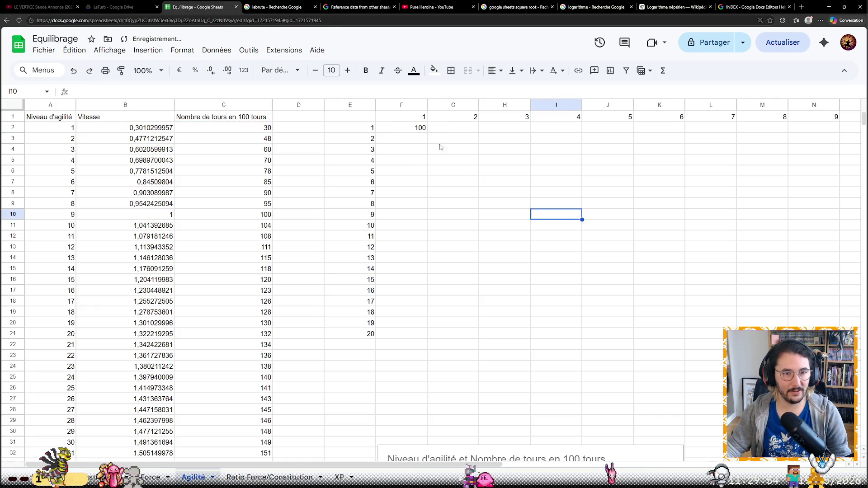
click(422, 129)
drag(417, 333, 417, 332)
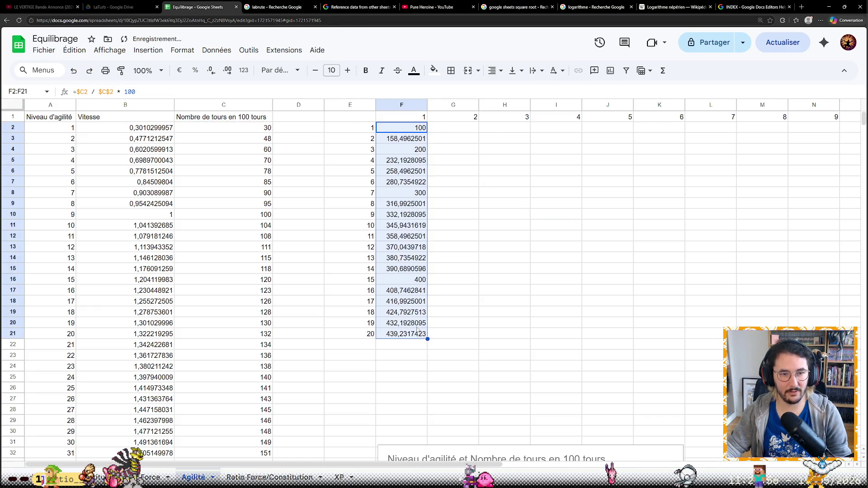
click(461, 230)
click(414, 129)
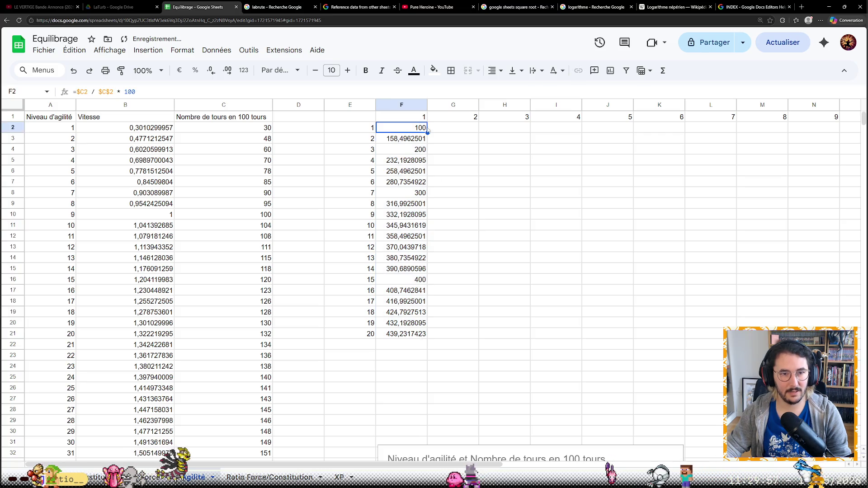
click(451, 130)
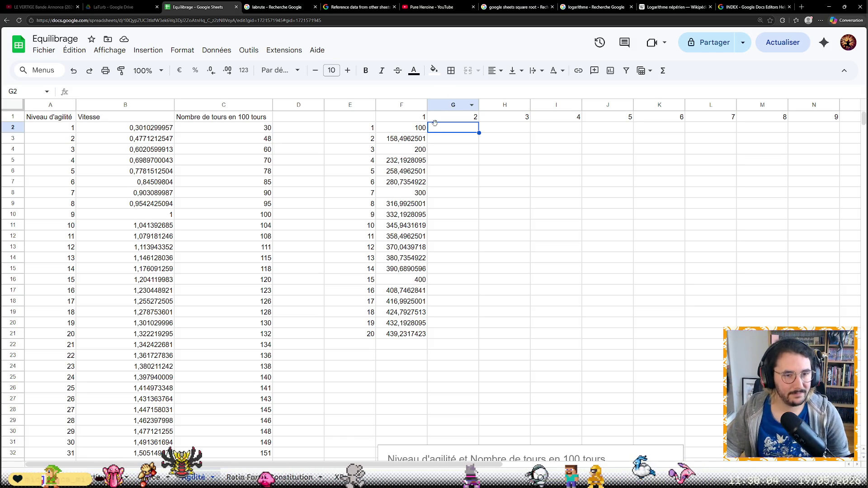
Copy F2's formula into G2 with divisor $C$3 and fill down to G21 (63,09–277,12).
key(Left)
key(F2)
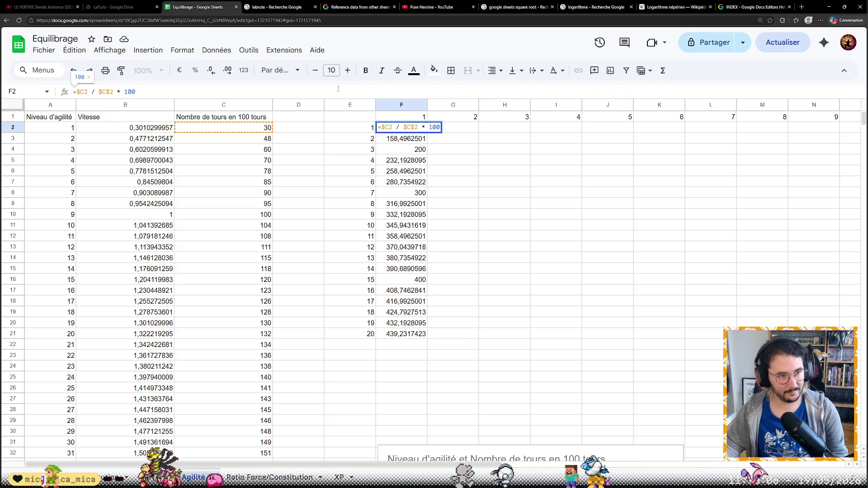
key(ctrl+a)
key(ctrl+c)
key(Tab)
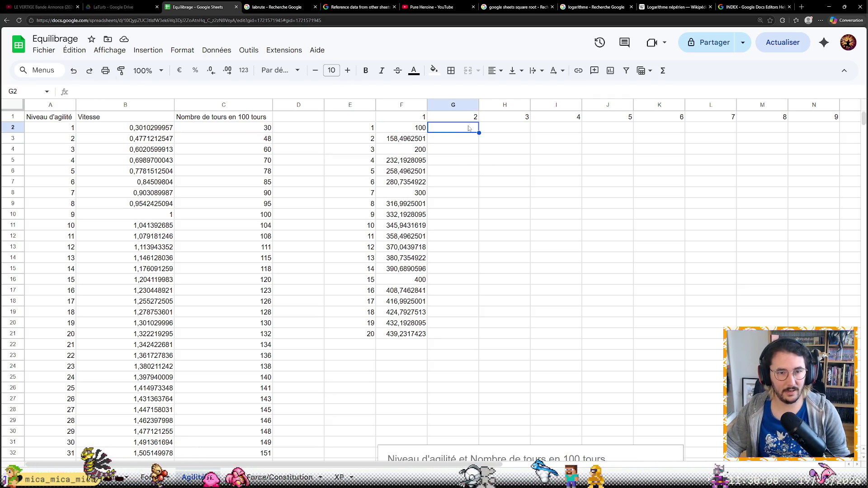
key(ctrl+v)
key(F2)
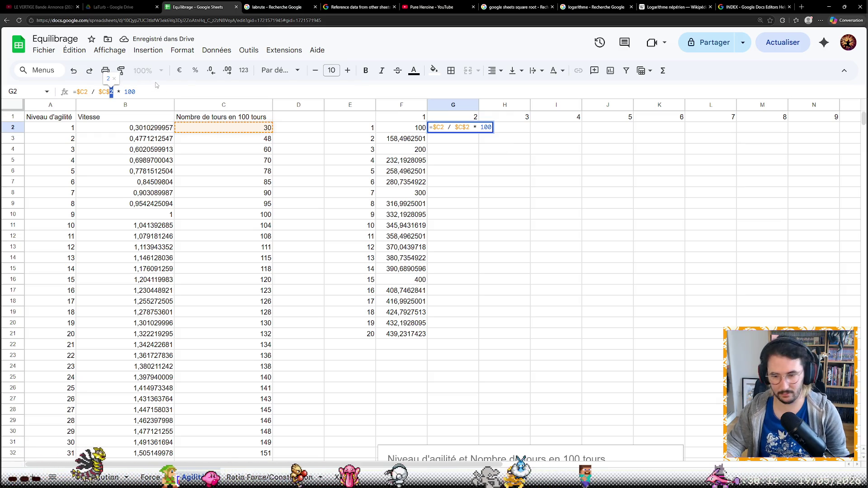
key(Left)
key(Left)
key(Left)
key(BackSpace)
text(3)
key(Return)
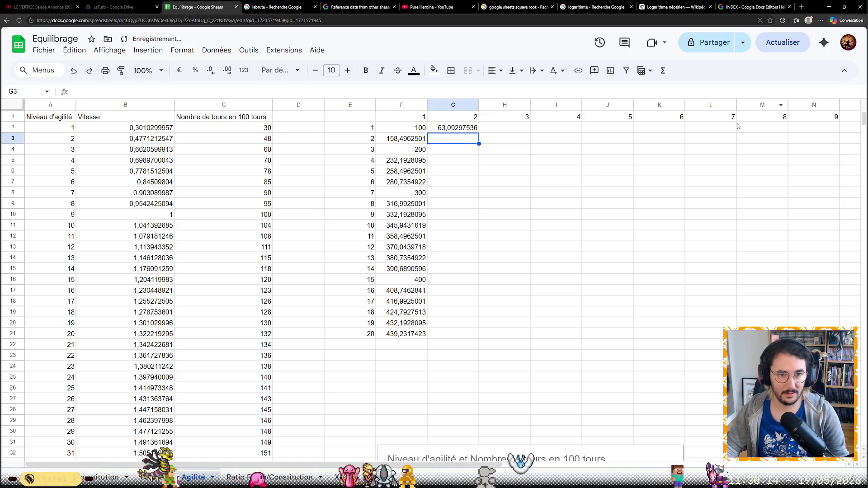
key(Up)
drag(479, 133, 466, 270)
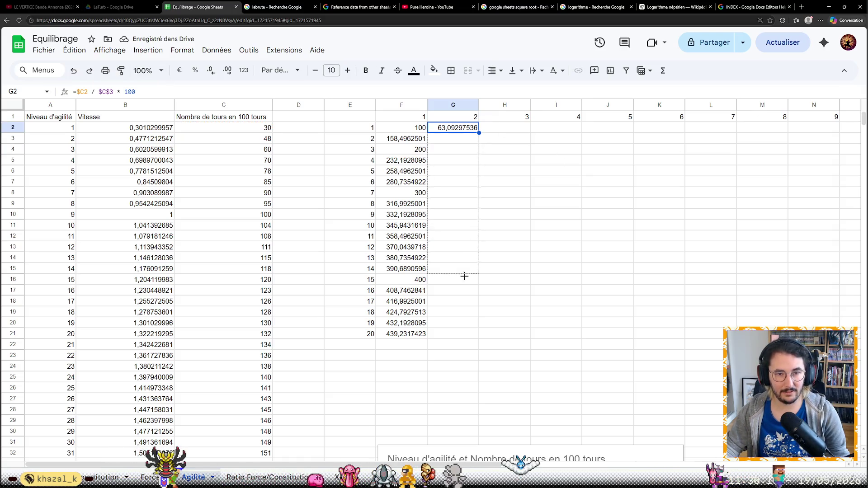
drag(463, 334, 463, 334)
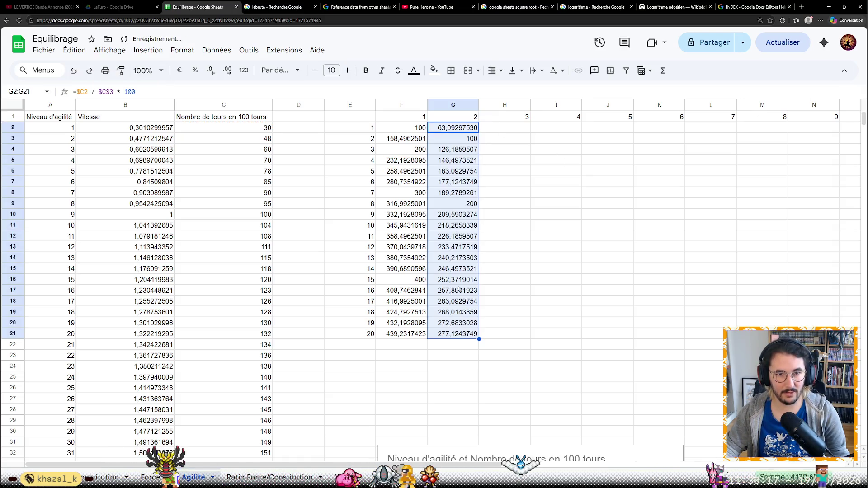
Enter the formula in H2 with divisor $C$4 and fill down to H21 (50–219,62).
click(499, 131)
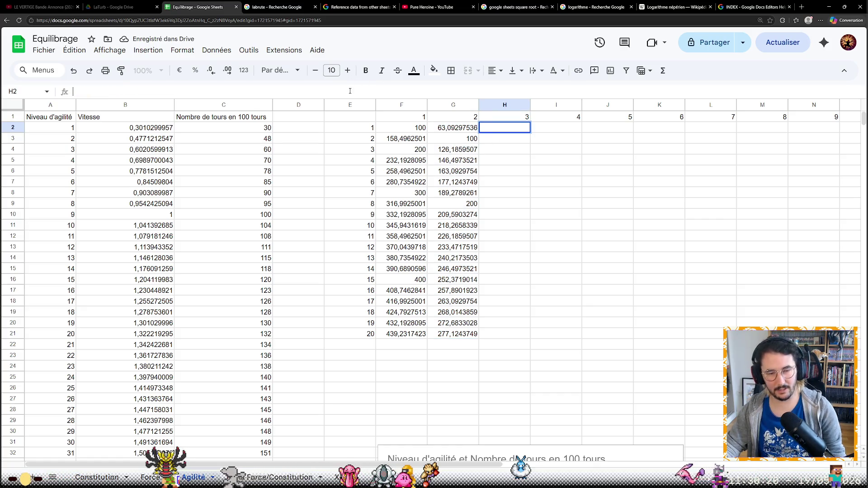
text(=$C2 / $C$2 * 100)
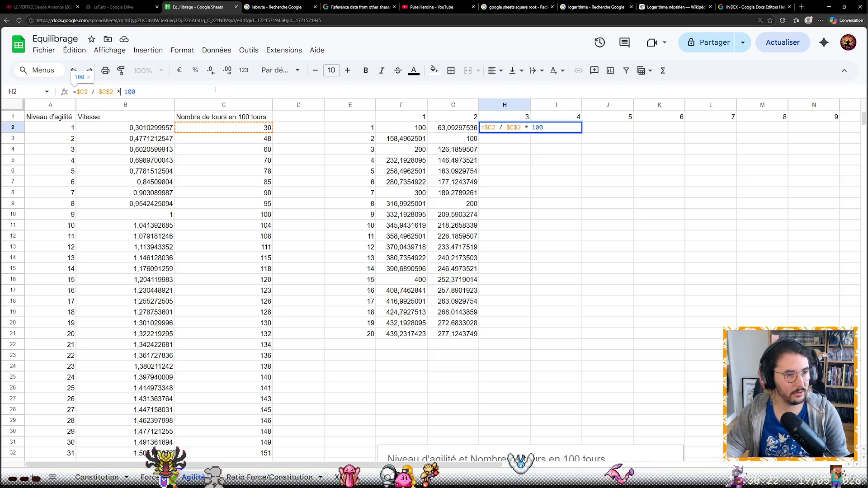
key(BackSpace)
text(3)
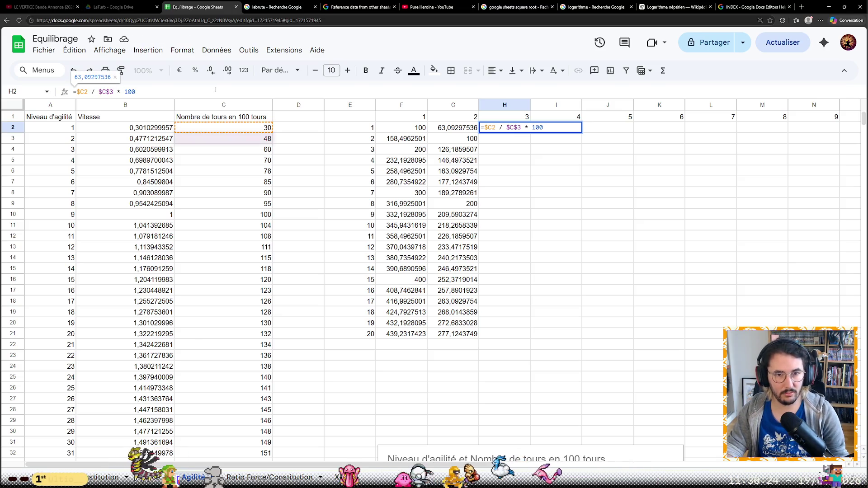
key(BackSpace)
text(4)
key(Return)
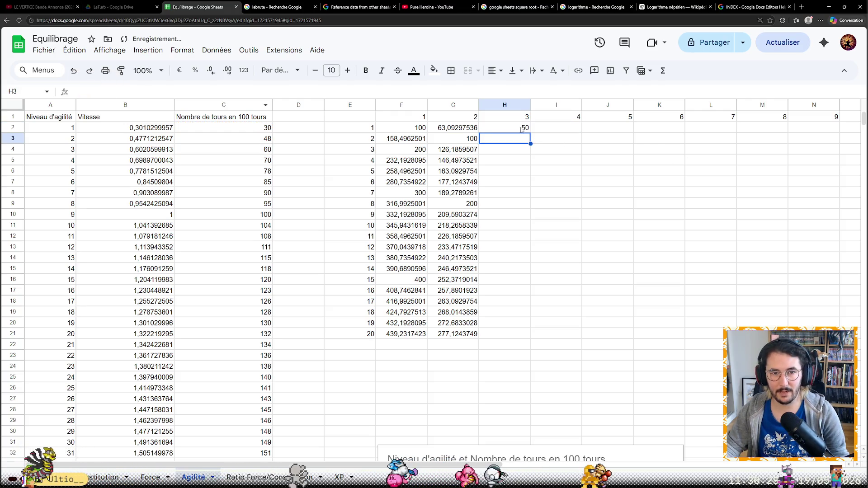
click(526, 130)
drag(531, 133, 514, 332)
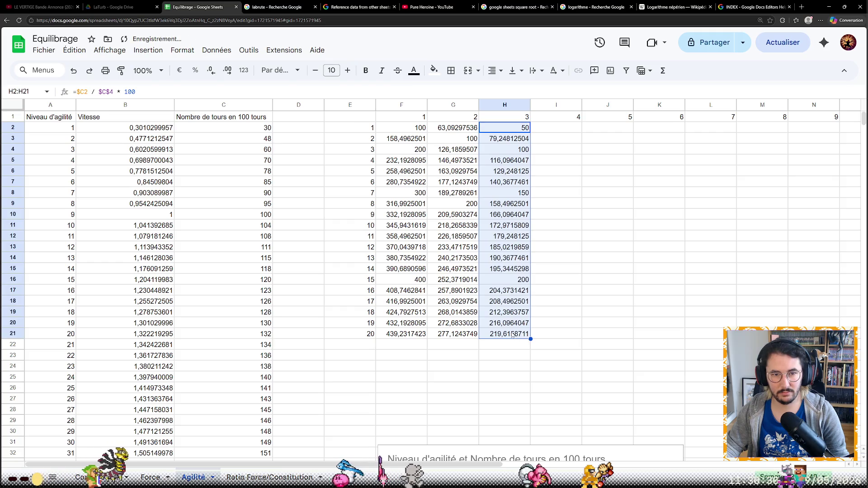
click(547, 274)
key(ctrl+minus)
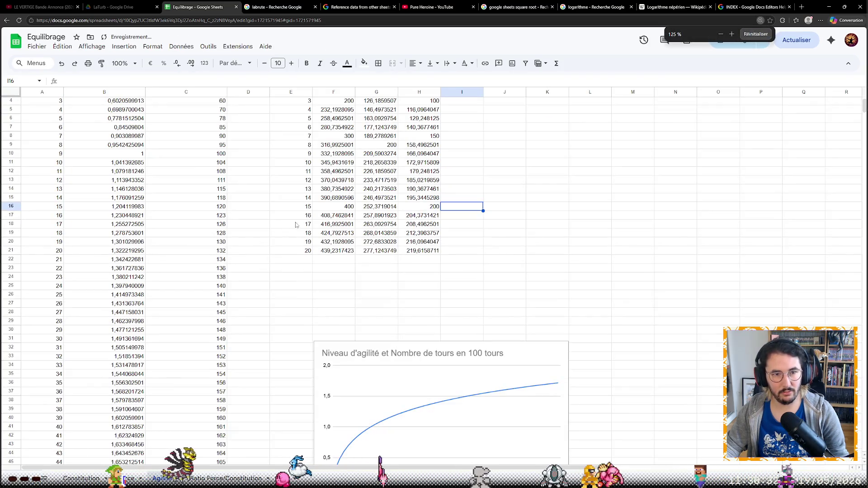
drag(339, 111, 438, 110)
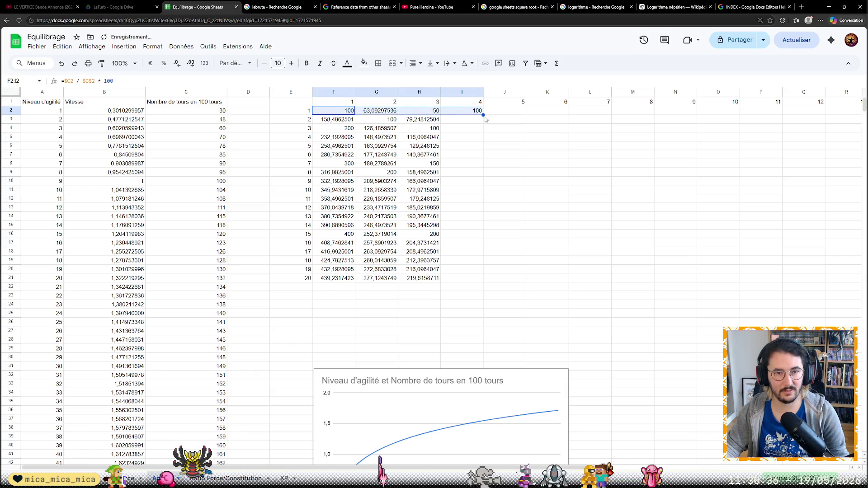
drag(483, 115, 531, 119)
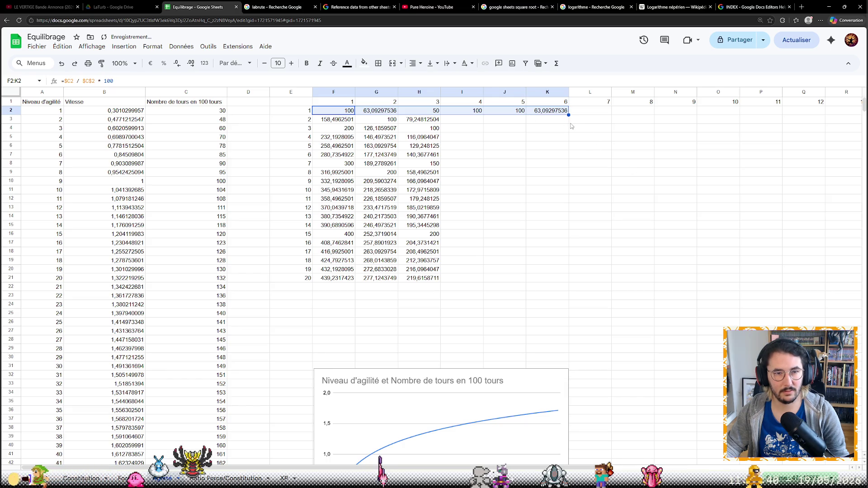
key(ctrl+z)
key(ctrl+z)
click(554, 158)
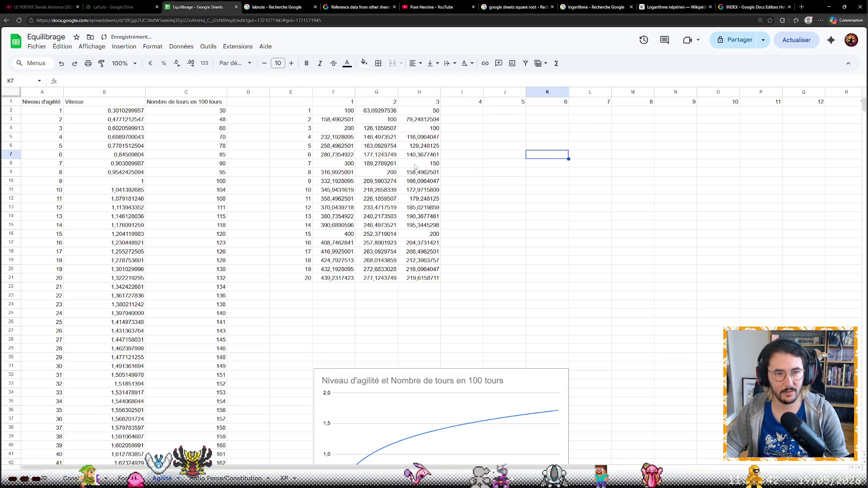
key(ctrl+plus)
key(ctrl+plus)
key(ctrl+plus)
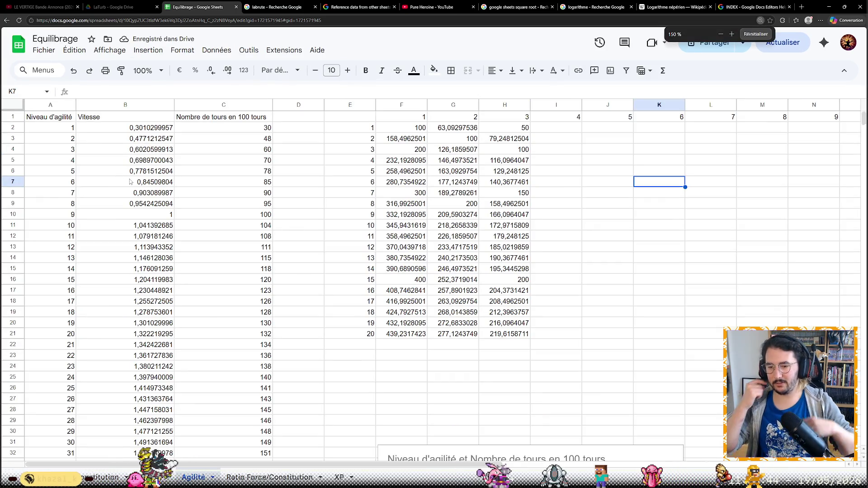
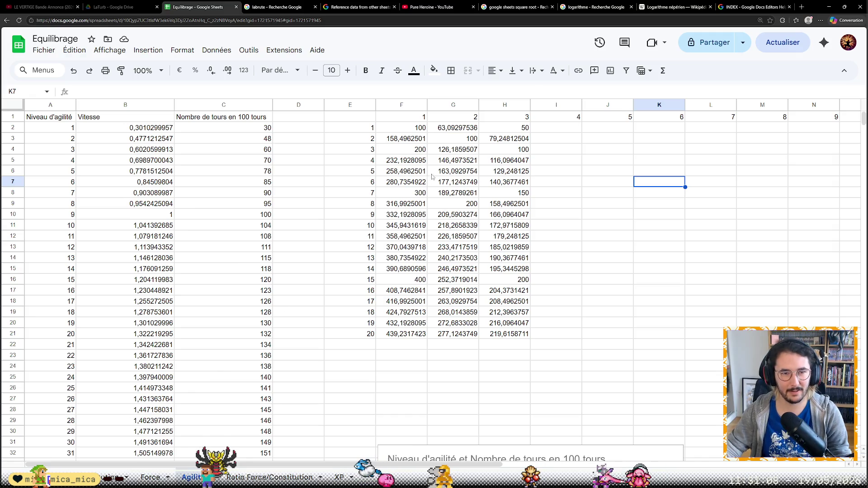
Return from the INDEX help page to the search results and choose the Reddit thread.
click(753, 7)
key(alt+Left)
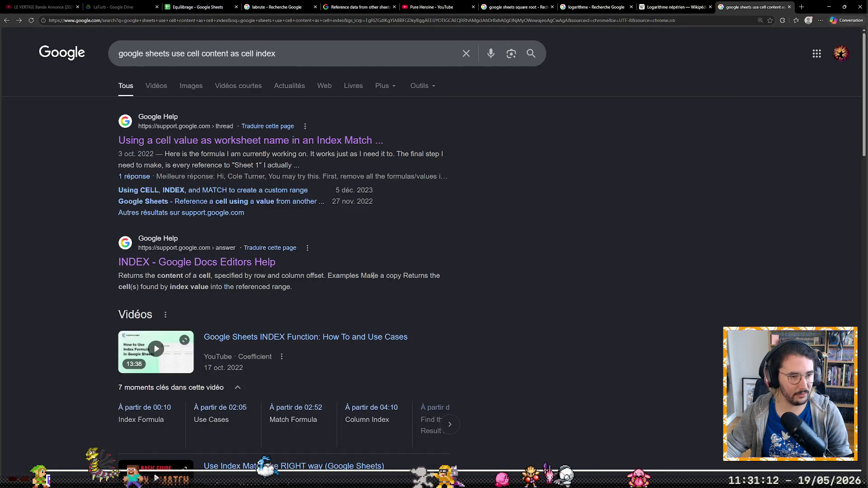
scroll(472, 265, down, 3)
scroll(473, 266, down, 4)
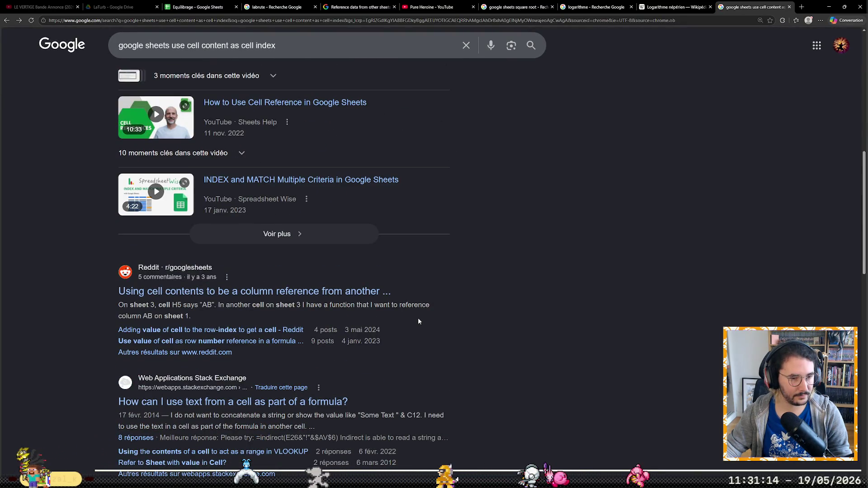
click(305, 290)
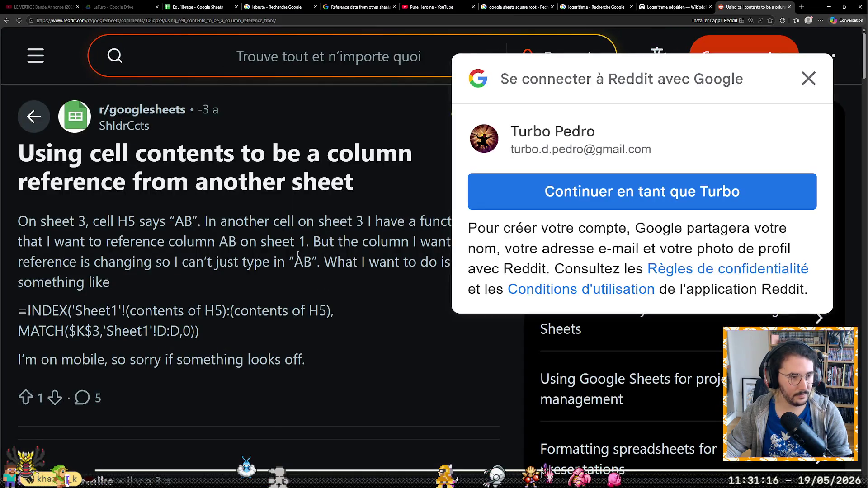
Dismiss the sign-in prompt, select the INDIRECT example in the answer, and go back to Equilibrage.
click(809, 78)
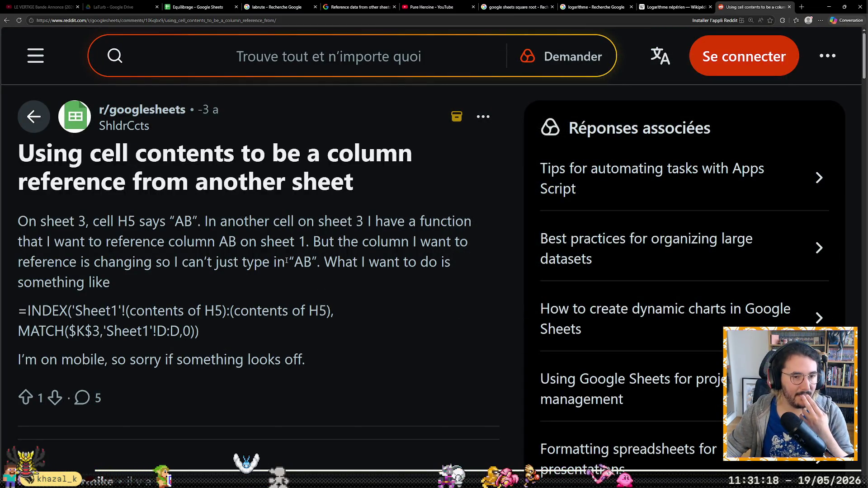
scroll(286, 262, down, 3)
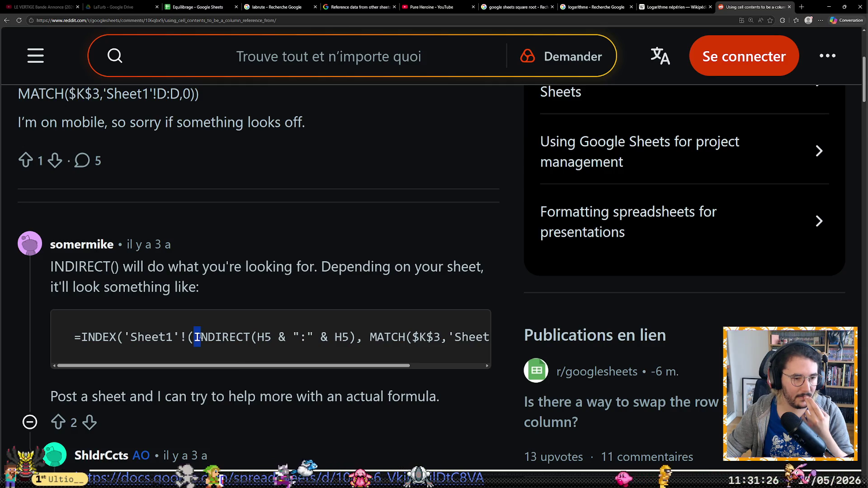
drag(194, 337, 360, 338)
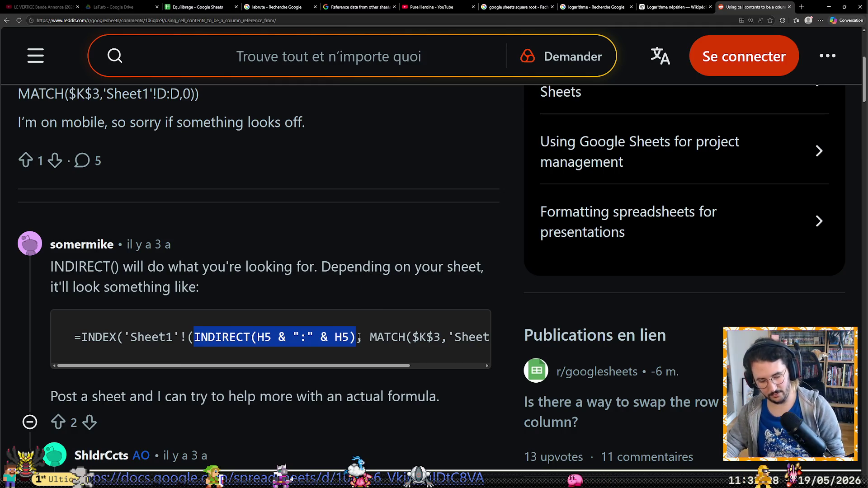
click(197, 7)
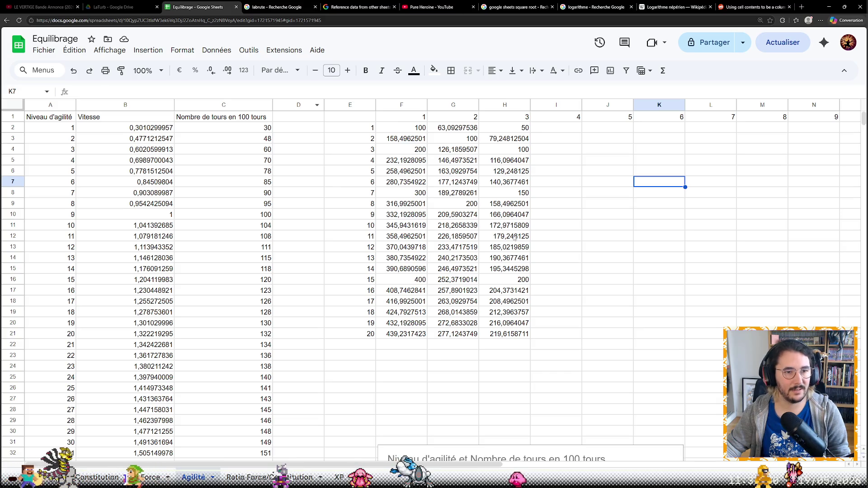
Edit H2's formula and remove the fixed $C$4 divisor reference.
click(515, 128)
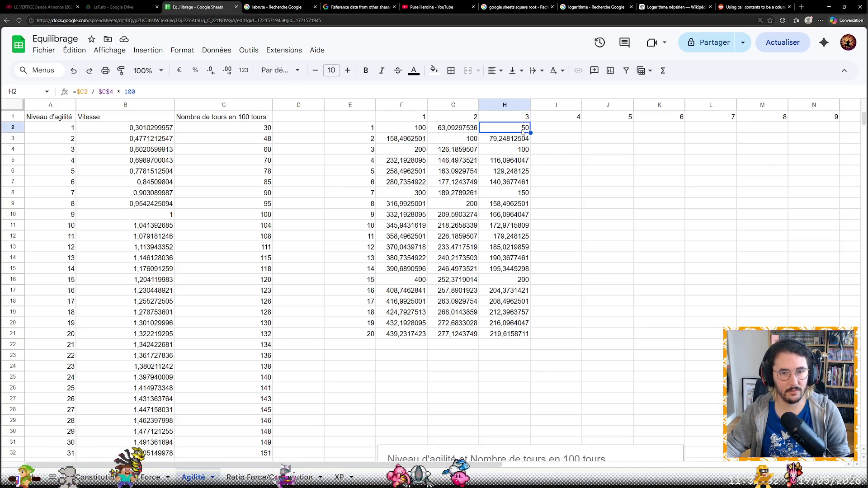
click(162, 90)
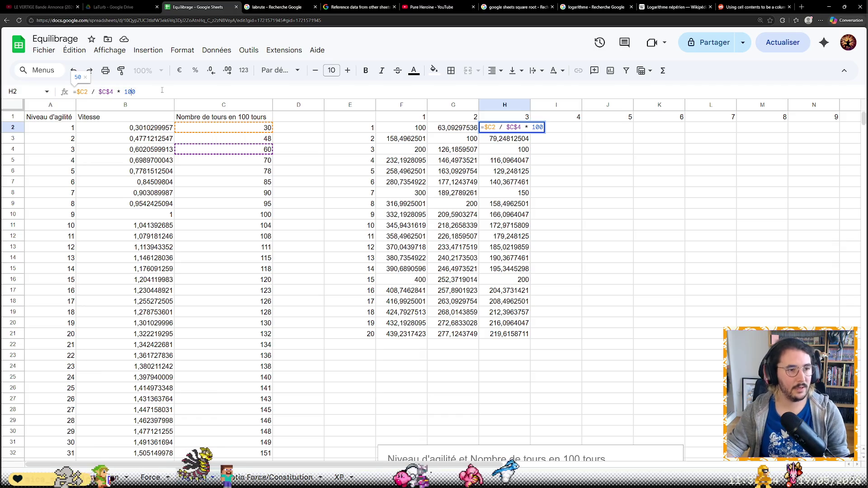
key(Left)
key(Left)
key(Left)
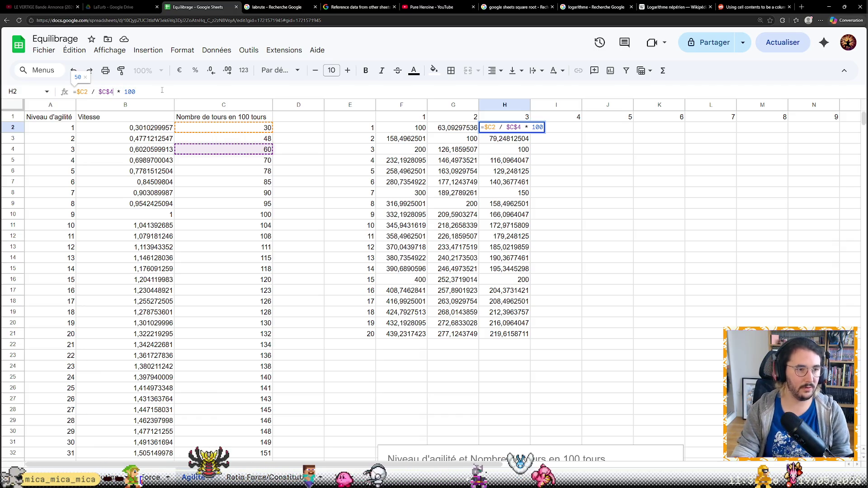
key(BackSpace)
key(BackSpace)
key(BackSpace)
key(BackSpace)
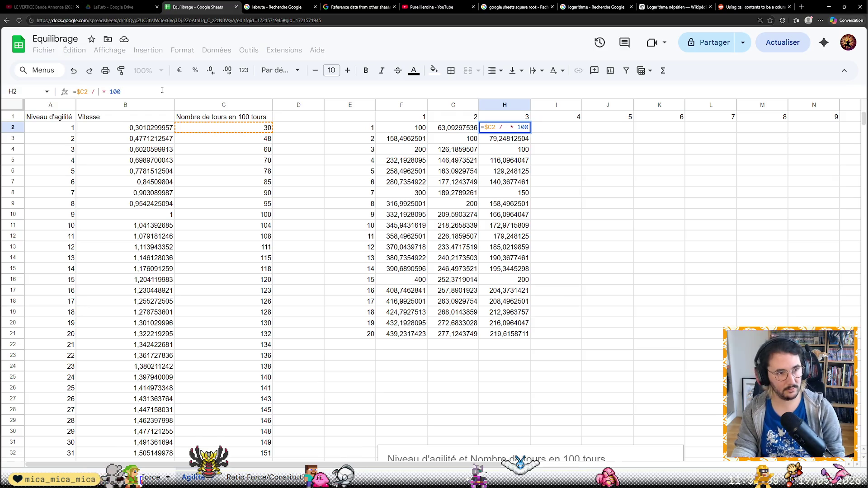
text(INDIRECT(H5 & ":" & H5))
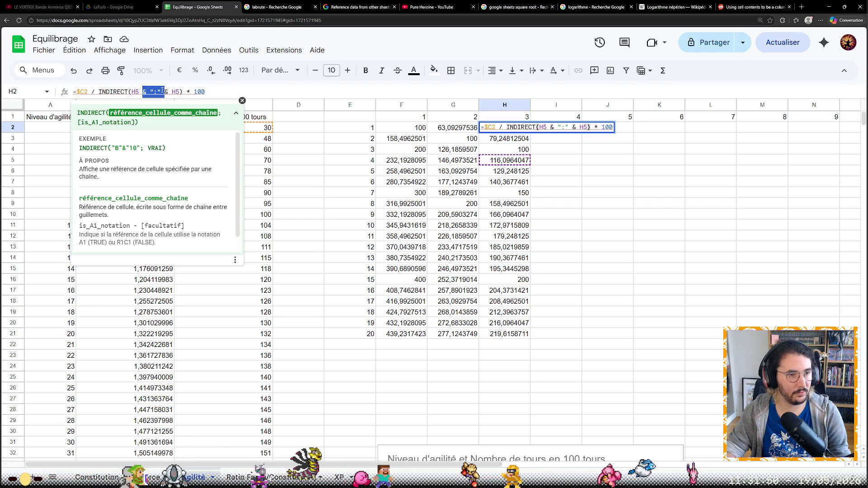
Replace the divisor with INDIRECT("C" : H1) and commit it, which returns #N/A.
shift+click(164, 90)
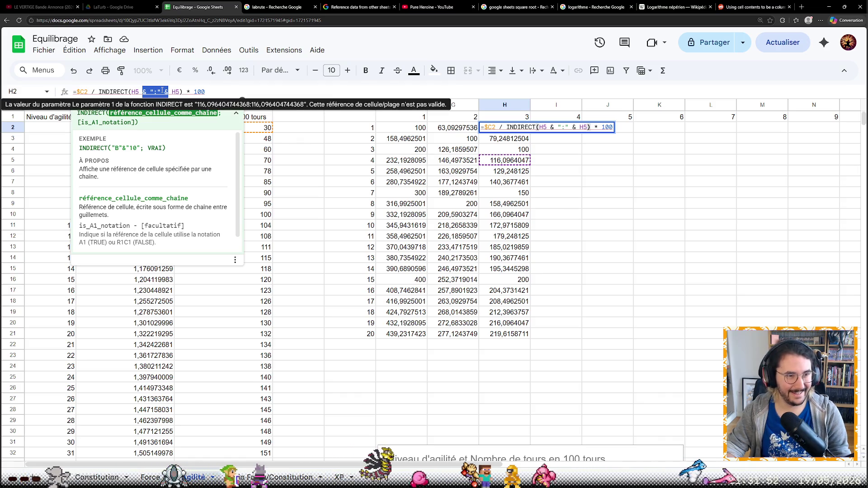
key(BackSpace)
key(BackSpace)
key(BackSpace)
key(Delete)
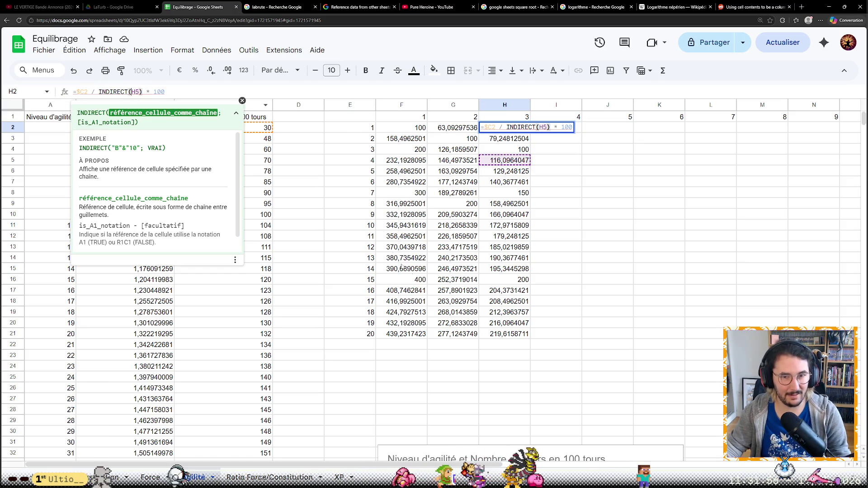
key(BackSpace)
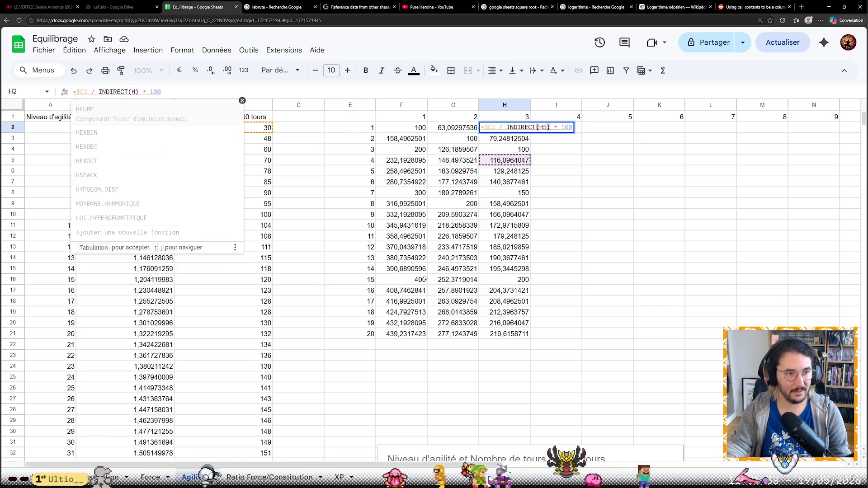
key(BackSpace)
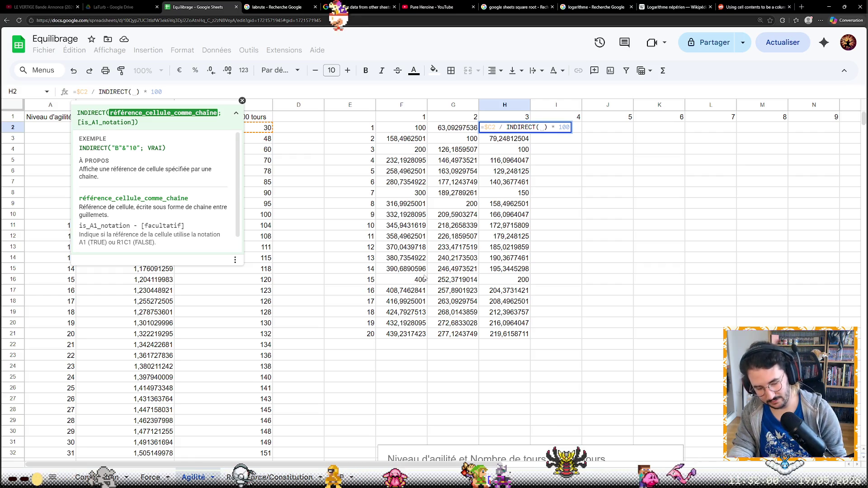
text("C")
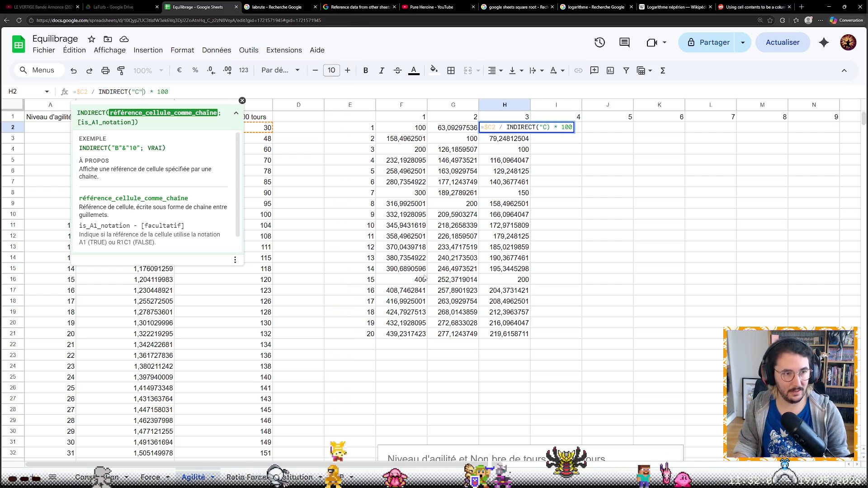
text(: )
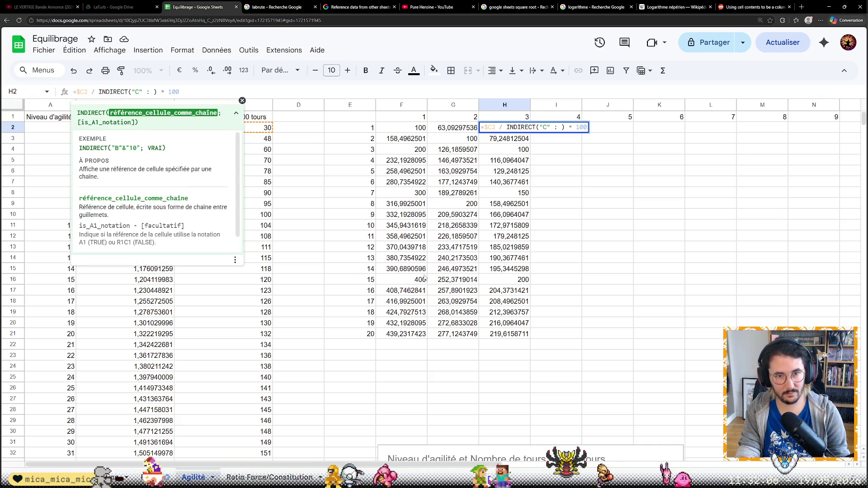
text(H1)
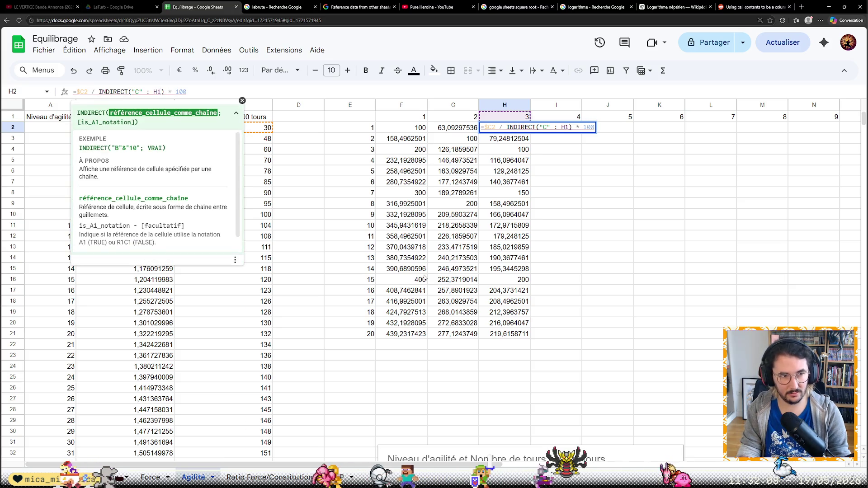
key(Return)
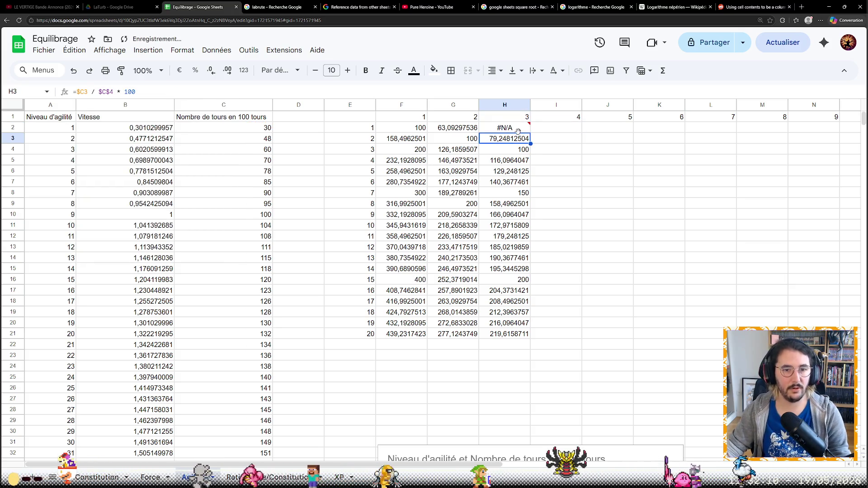
click(515, 130)
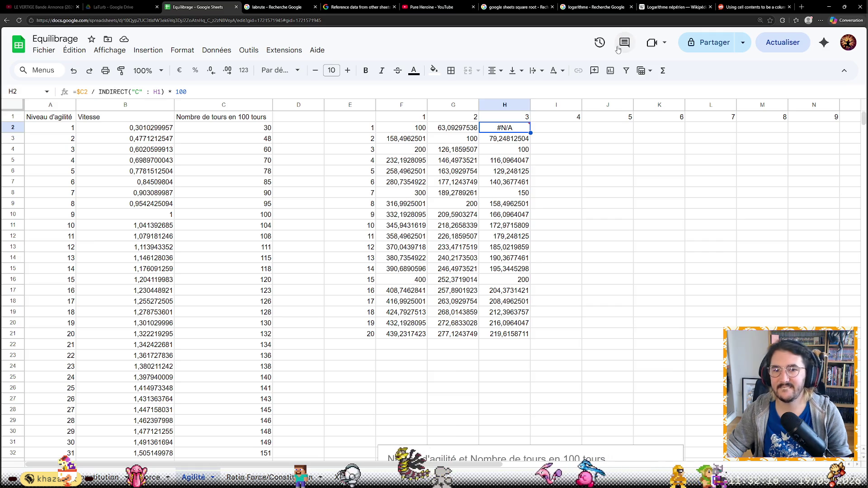
Change the colon in INDIRECT to &, so H2 returns 63,09297536.
click(116, 90)
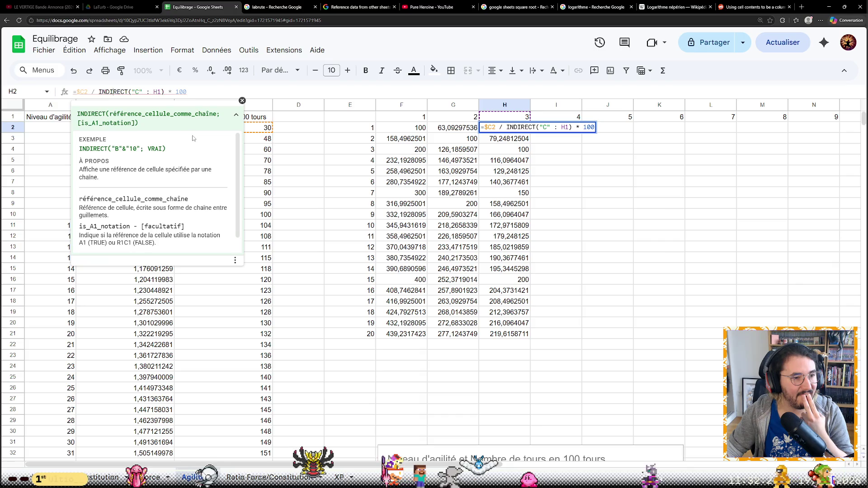
click(153, 91)
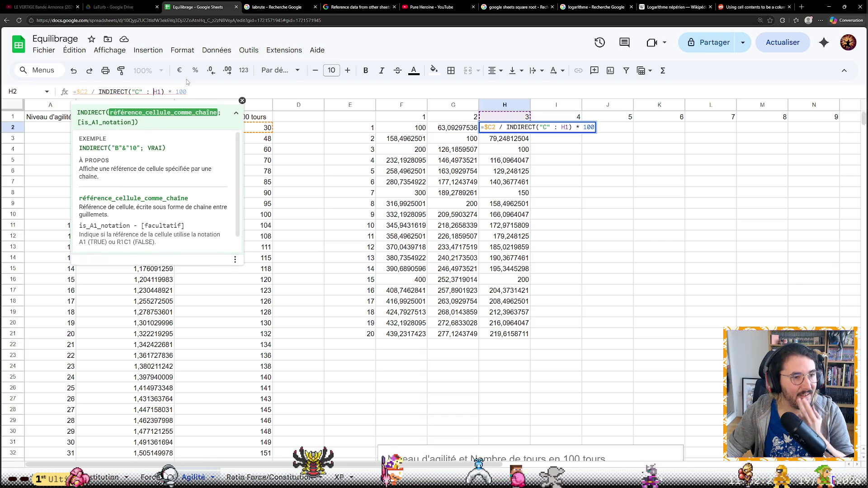
key(BackSpace)
text(&)
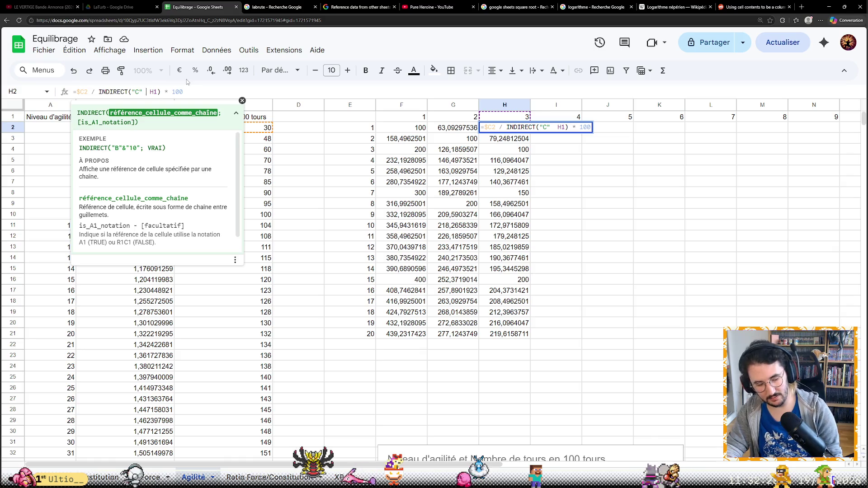
key(Return)
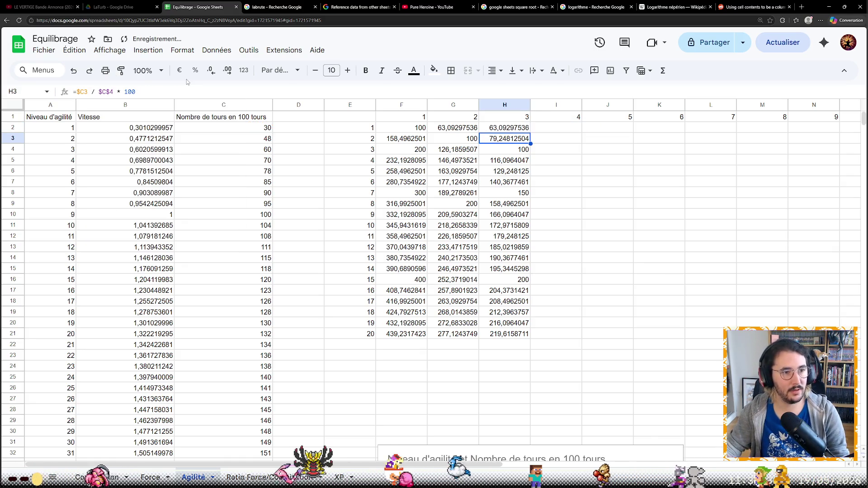
key(Up)
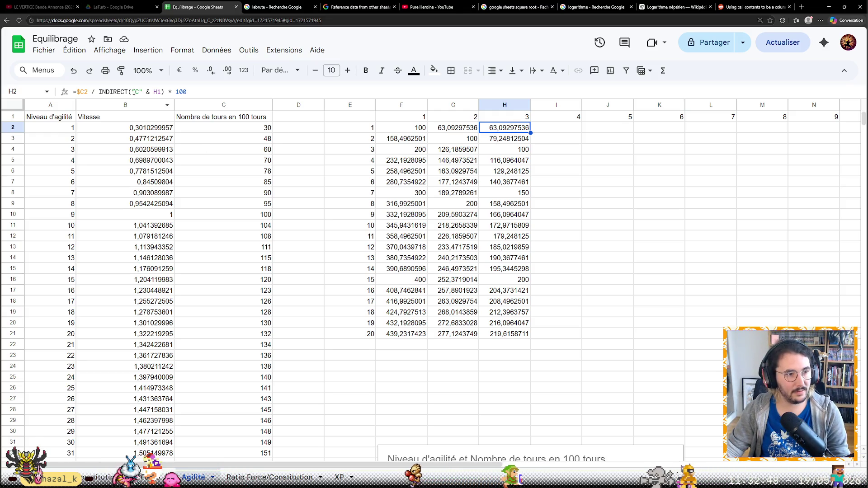
click(170, 91)
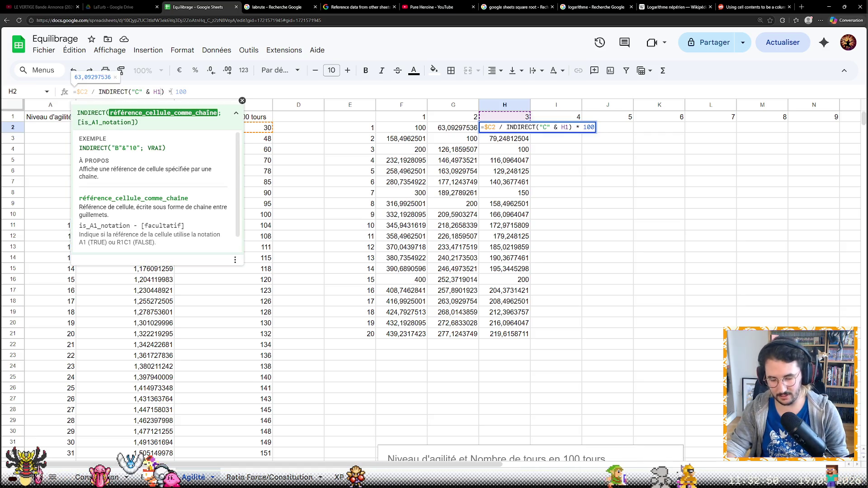
text(+ 1)
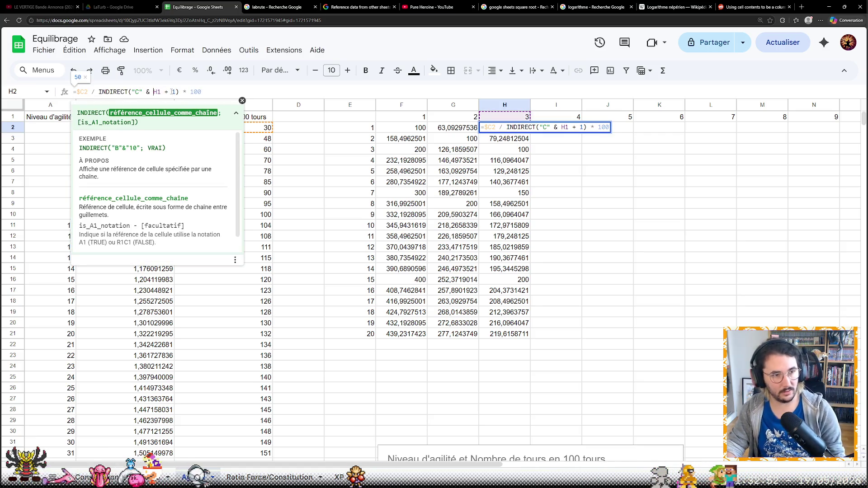
text(()
text())
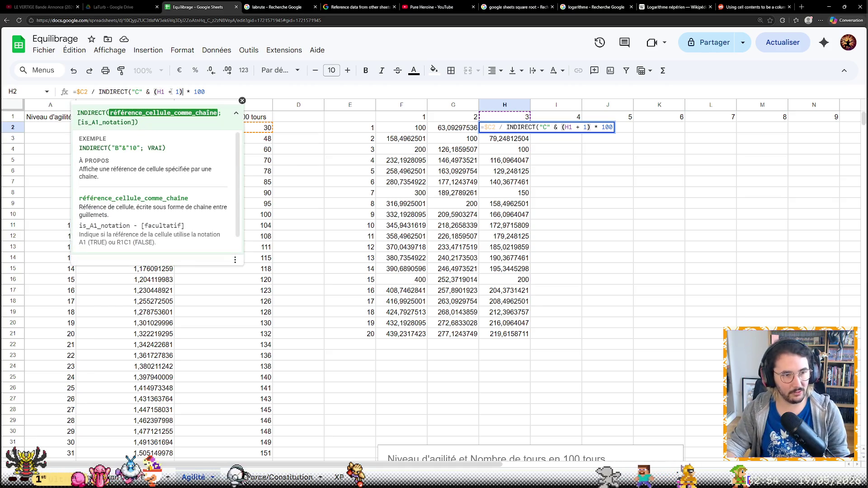
Use $H$1 + 1 in the INDIRECT argument, try filling down to H21, and undo the reference errors.
key(Return)
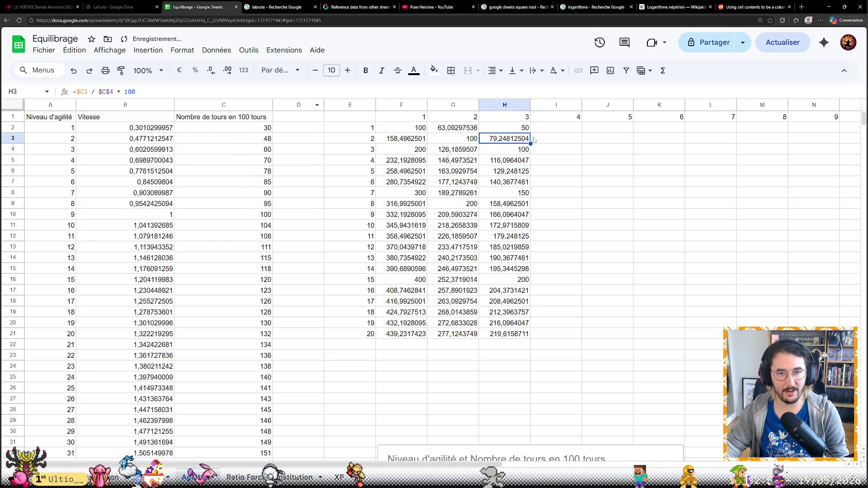
key(Up)
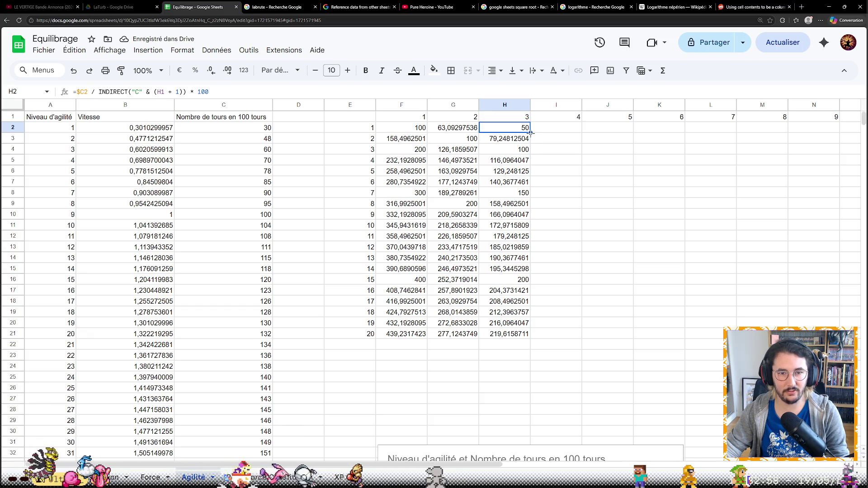
drag(524, 332, 526, 329)
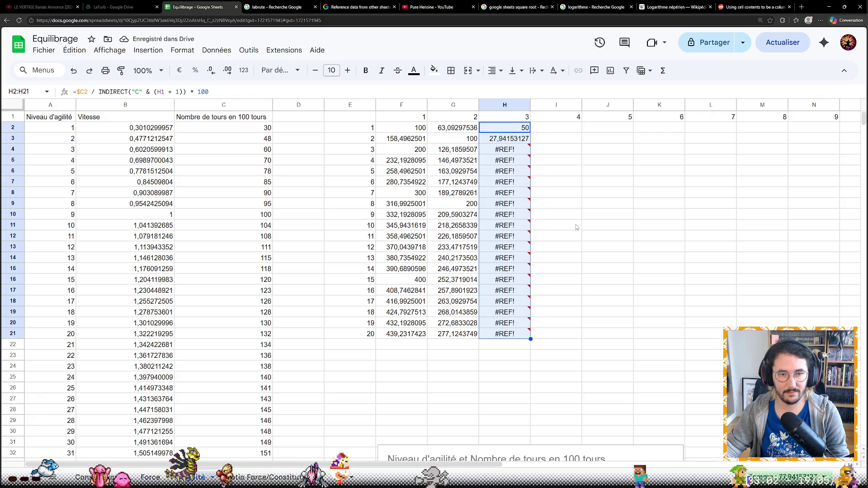
key(ctrl+z)
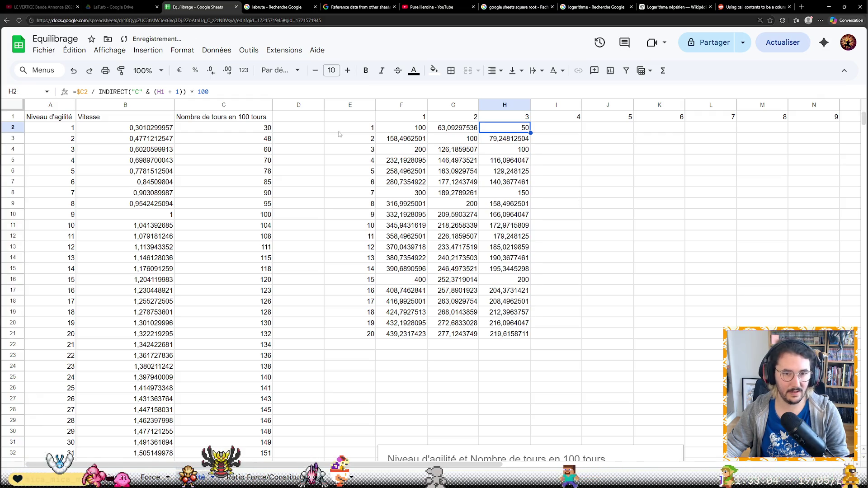
Lock the column as "$C" so H2 divides by INDIRECT("$C" & ($H$1 + 1)) and returns 50.
click(174, 92)
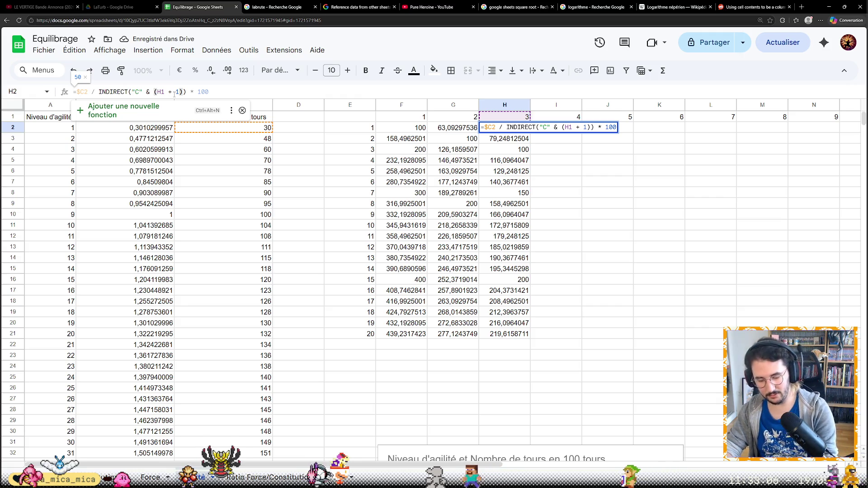
text($H$)
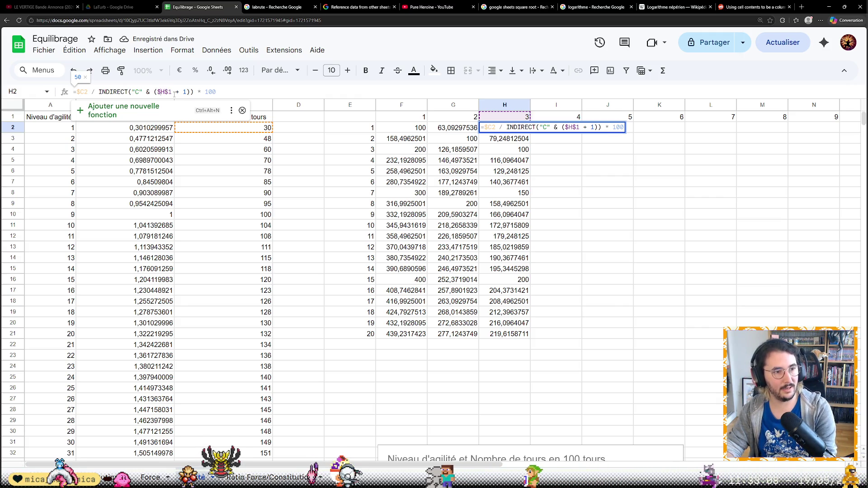
key(Left)
key(Left)
key(Left)
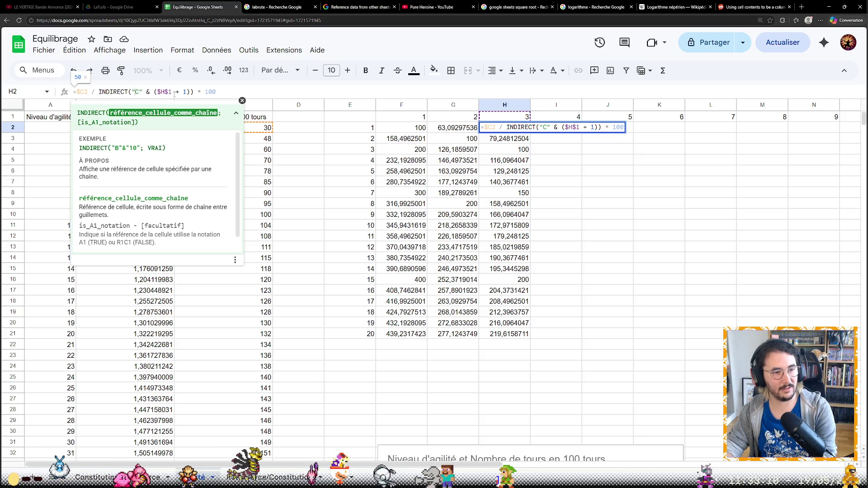
text($)
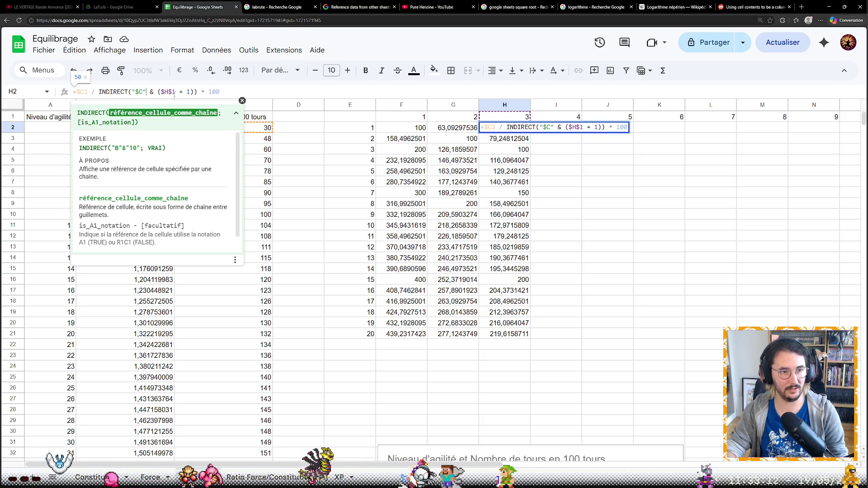
key(Return)
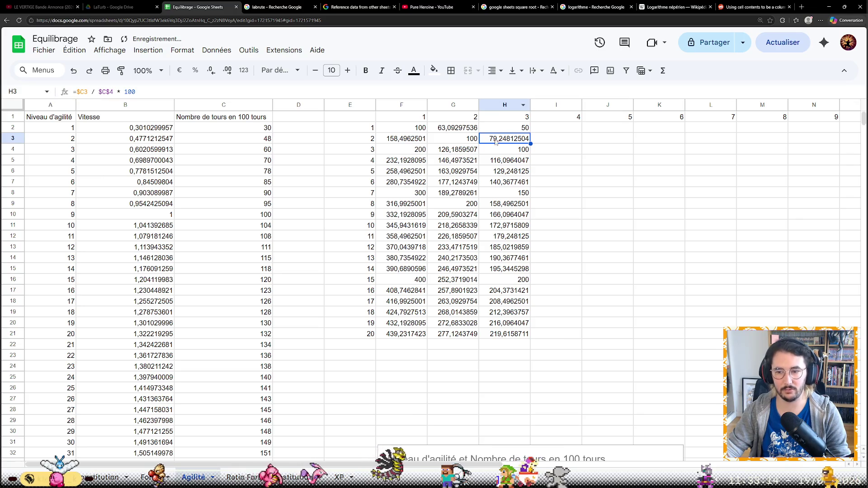
click(524, 127)
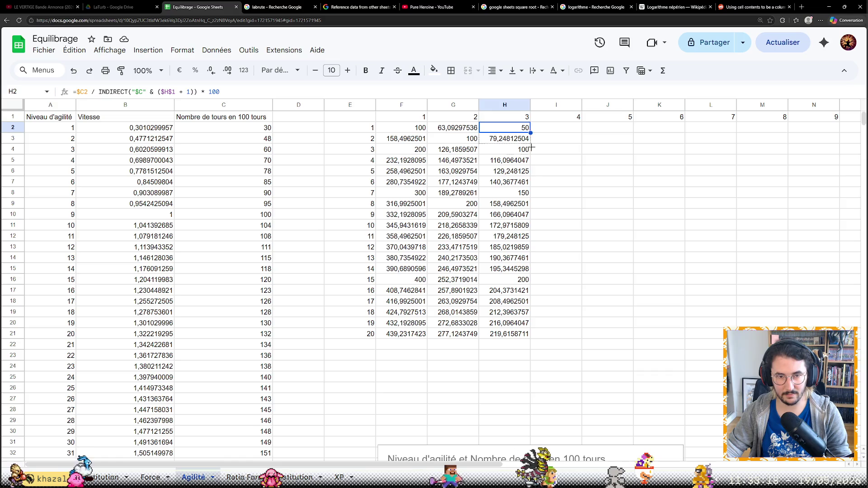
Fill H2 down to row 21, then undo a rightward fill that repeated 50 across row 2.
drag(532, 137, 540, 328)
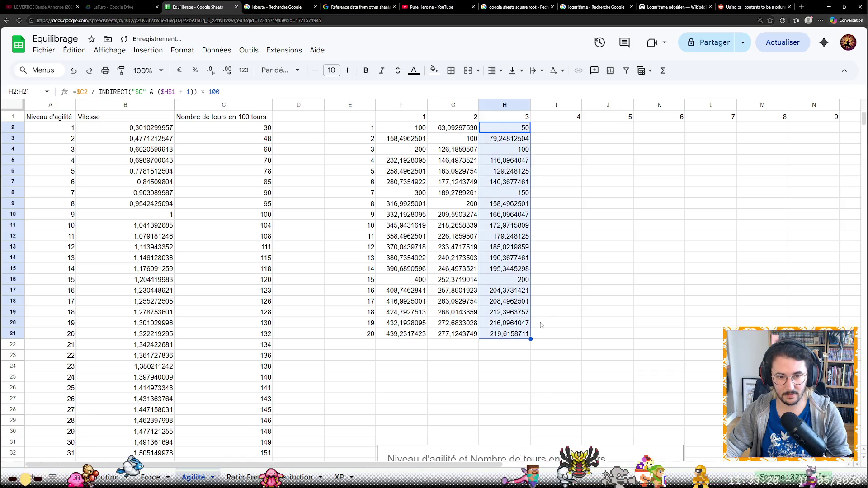
click(537, 312)
click(523, 127)
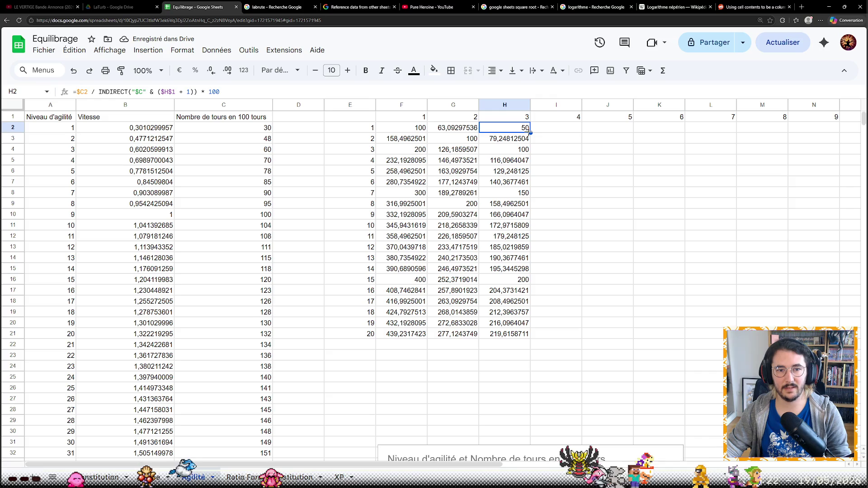
drag(708, 126, 766, 133)
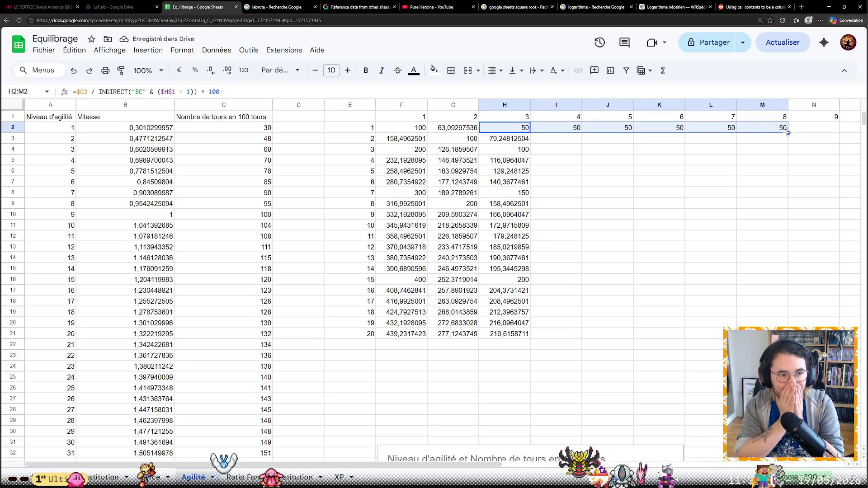
key(ctrl+z)
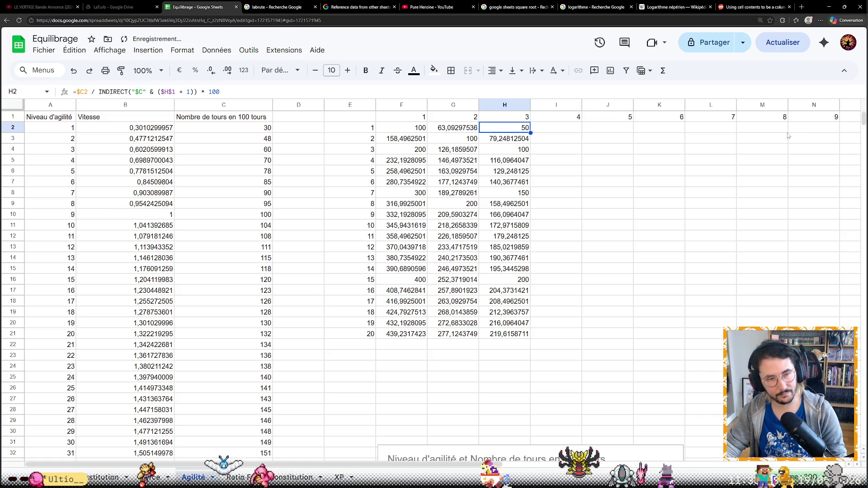
Change $H$1 to H$1 in H2 and fill row 2 across to column Y, values falling from 50 to about 22,77.
click(167, 91)
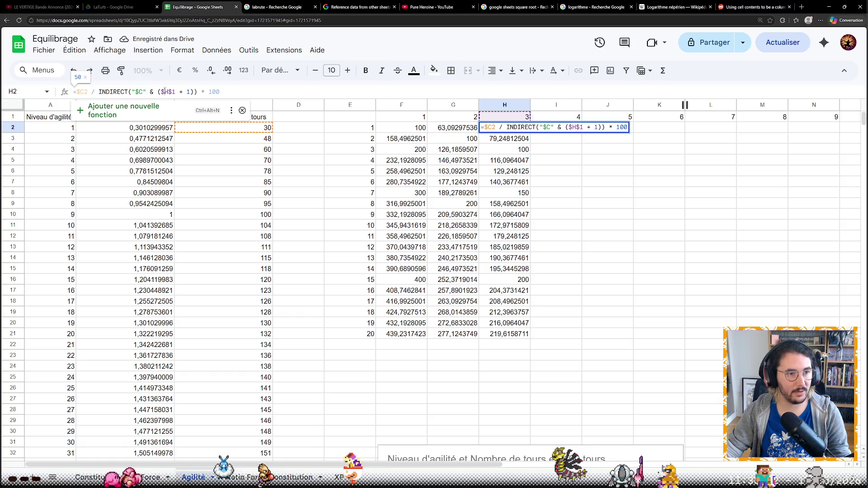
click(593, 212)
click(519, 129)
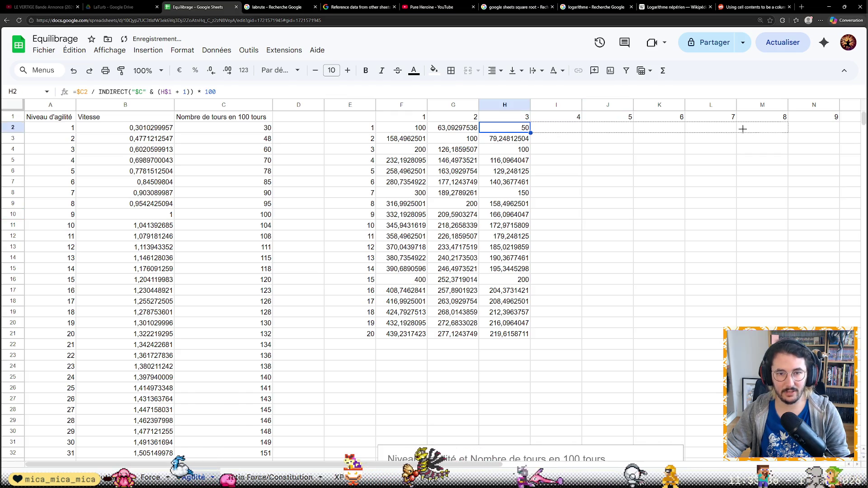
drag(530, 133, 789, 131)
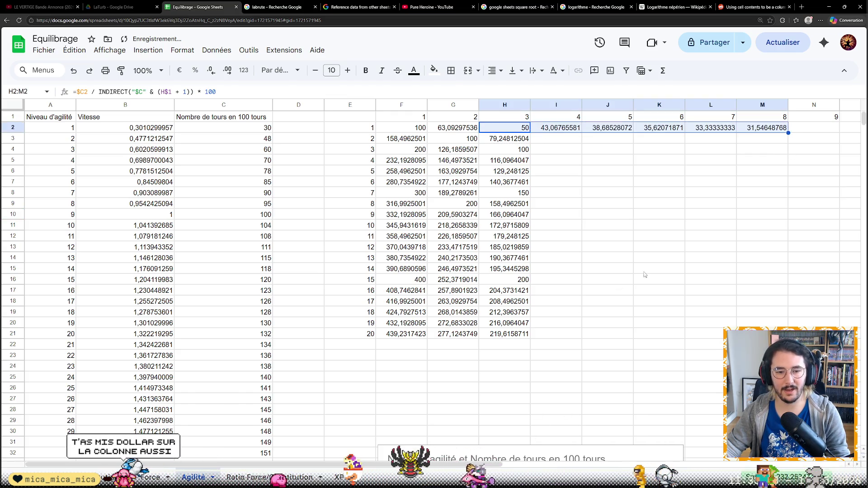
ctrl+scroll(633, 264, down, 1)
scroll(630, 262, up, 3)
ctrl+scroll(676, 197, down, 2)
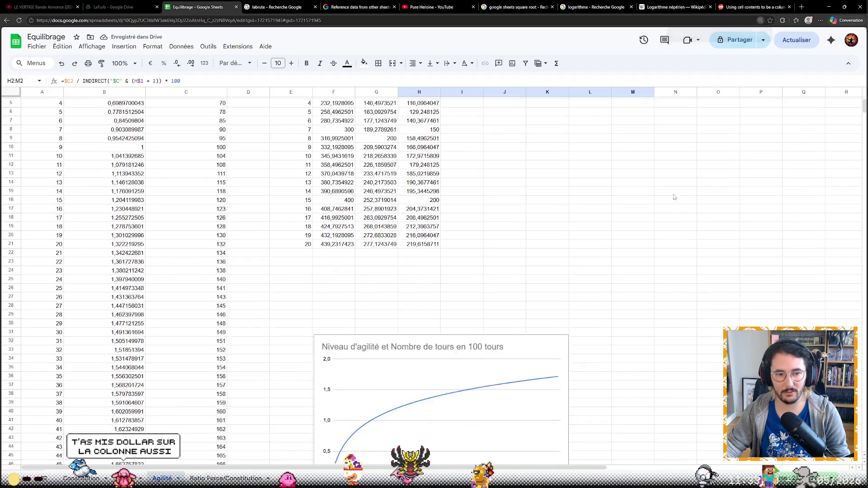
ctrl+scroll(511, 199, down, 2)
scroll(511, 200, down, 3)
scroll(475, 156, up, 3)
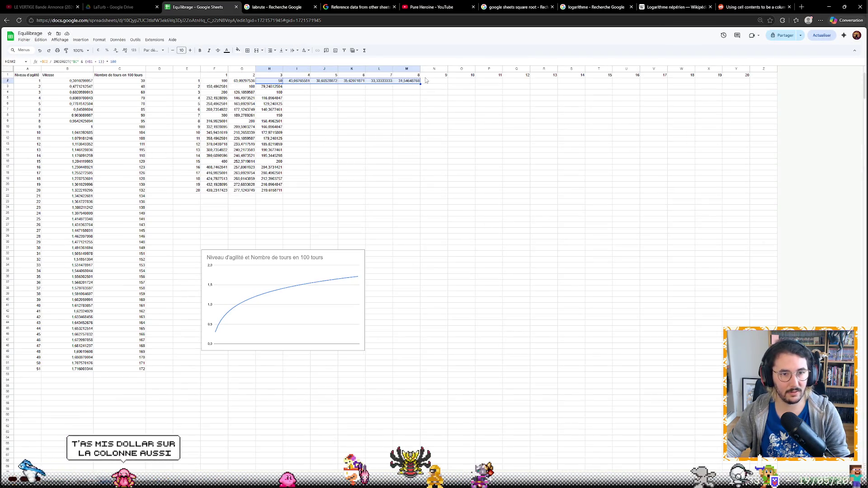
drag(421, 81, 436, 83)
drag(726, 94, 742, 93)
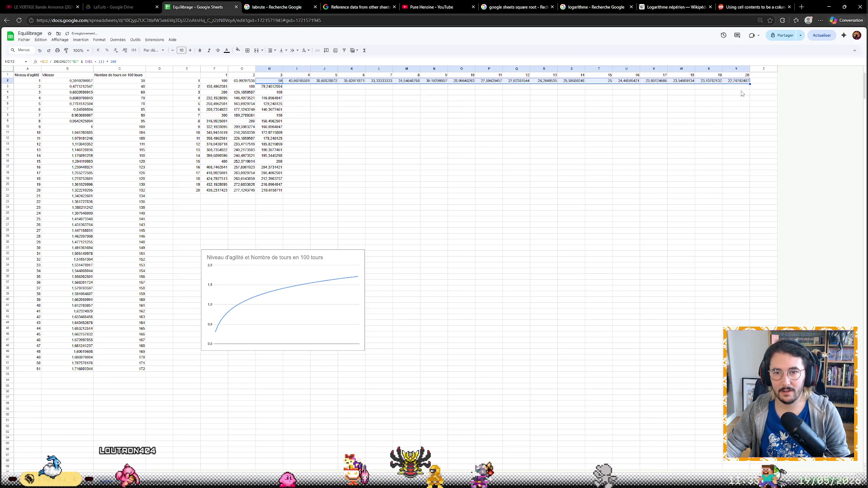
click(310, 82)
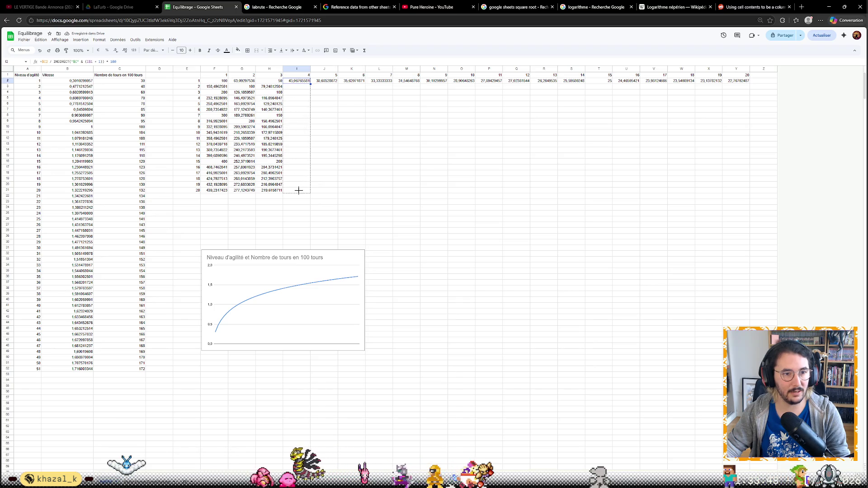
Fill column I down to row 21 and across to column Y, completing the 20×20 table with 100 on the diagonal.
drag(308, 100, 311, 193)
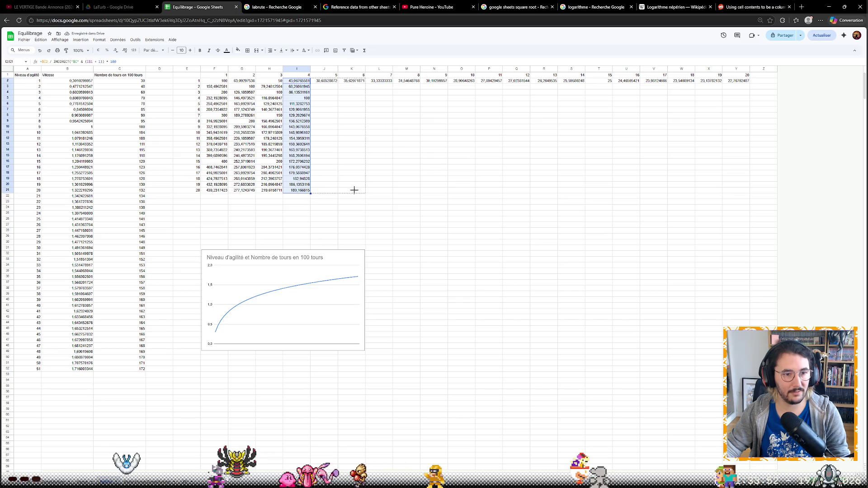
drag(728, 183, 733, 191)
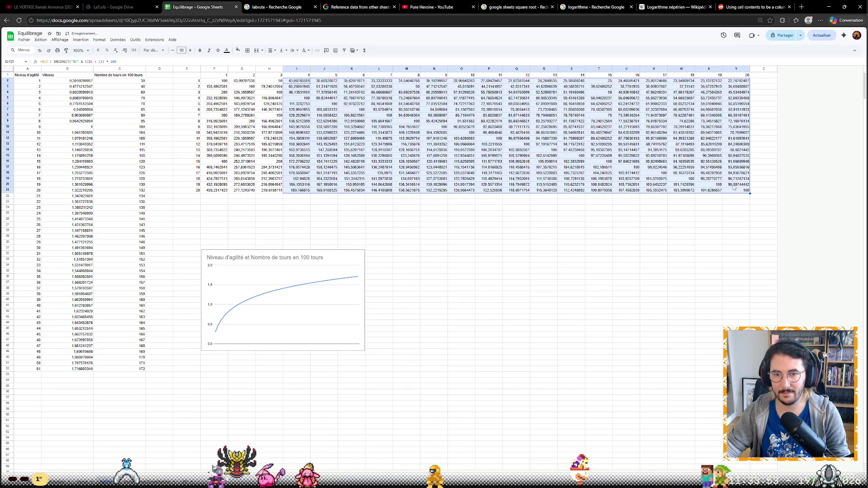
click(726, 233)
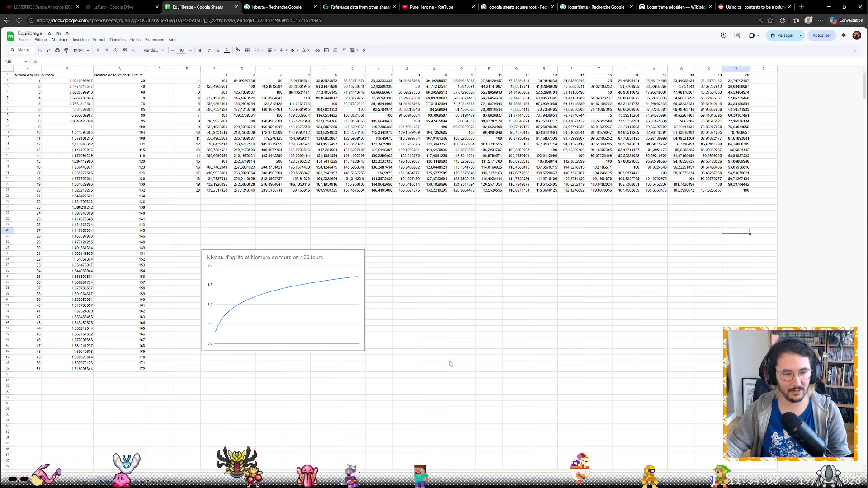
key(ctrl+plus)
key(ctrl+plus)
key(ctrl+plus)
key(ctrl+plus)
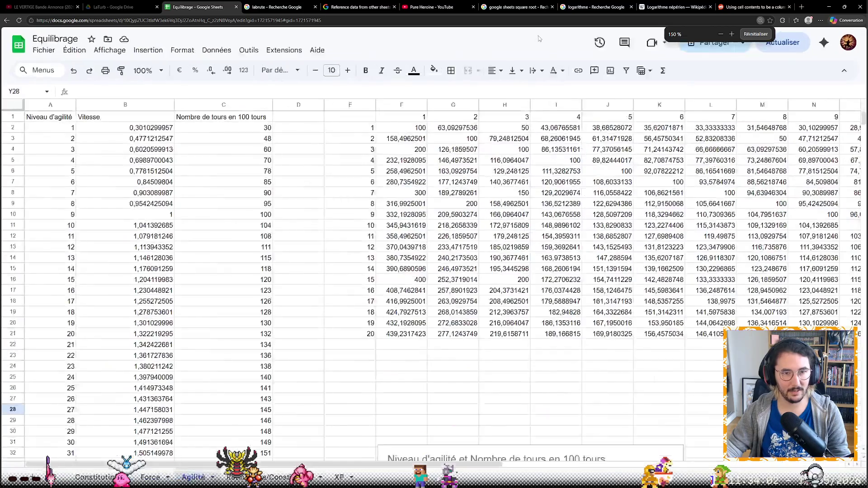
key(ctrl+plus)
key(ctrl+plus)
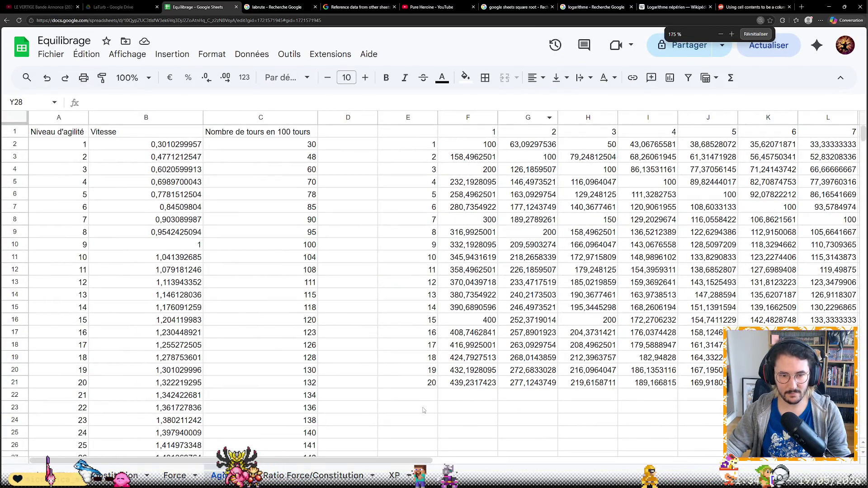
scroll(420, 422, right, 3)
scroll(421, 423, right, 6)
scroll(421, 423, right, 3)
scroll(420, 423, right, 1)
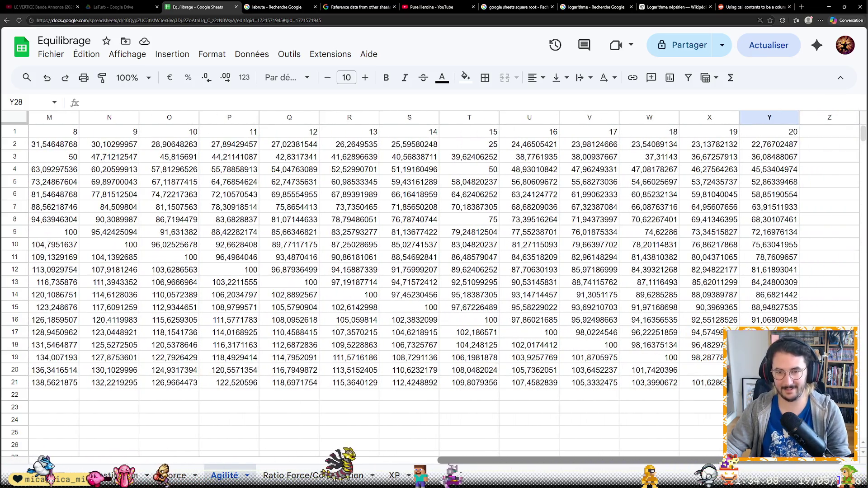
scroll(434, 271, left, 1)
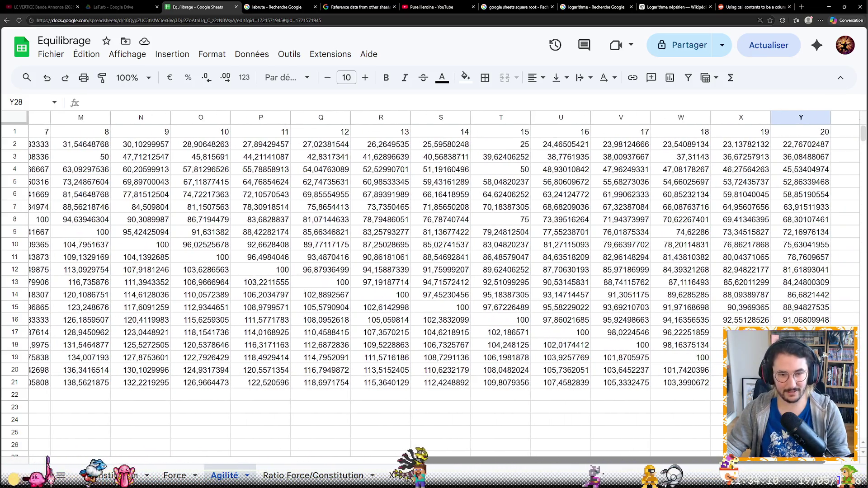
scroll(435, 271, left, 3)
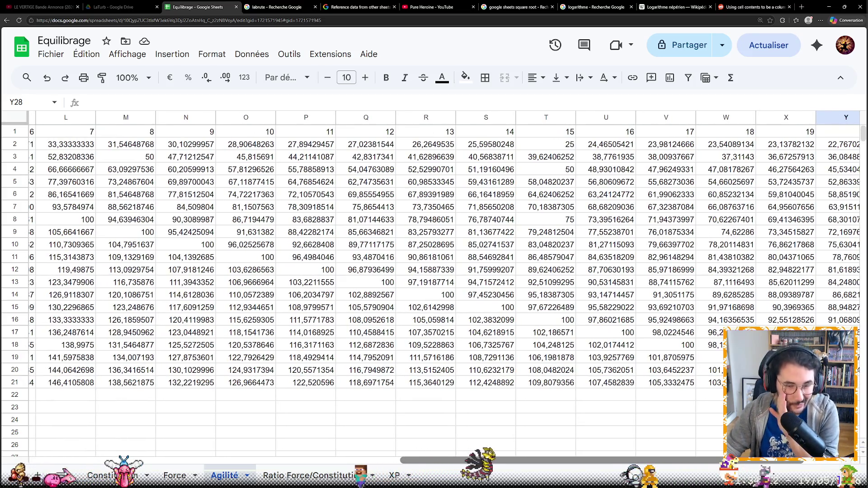
scroll(562, 444, left, 1)
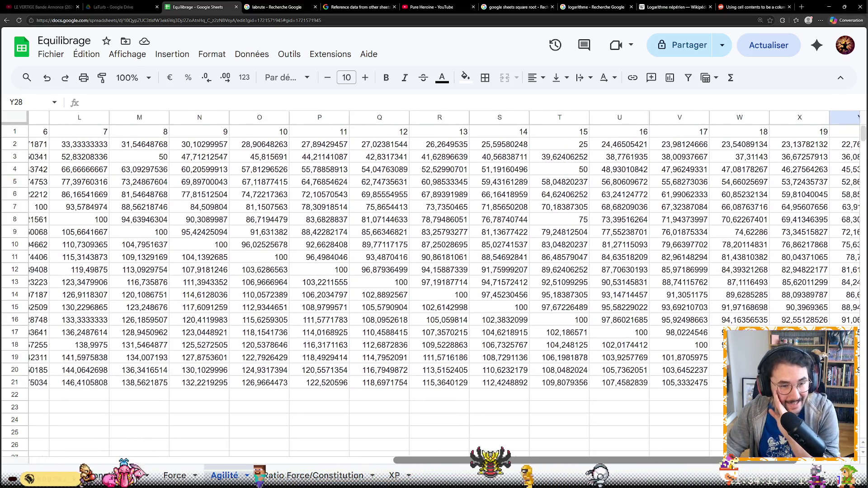
scroll(562, 443, left, 3)
scroll(562, 444, left, 4)
scroll(562, 443, left, 1)
scroll(562, 444, right, 1)
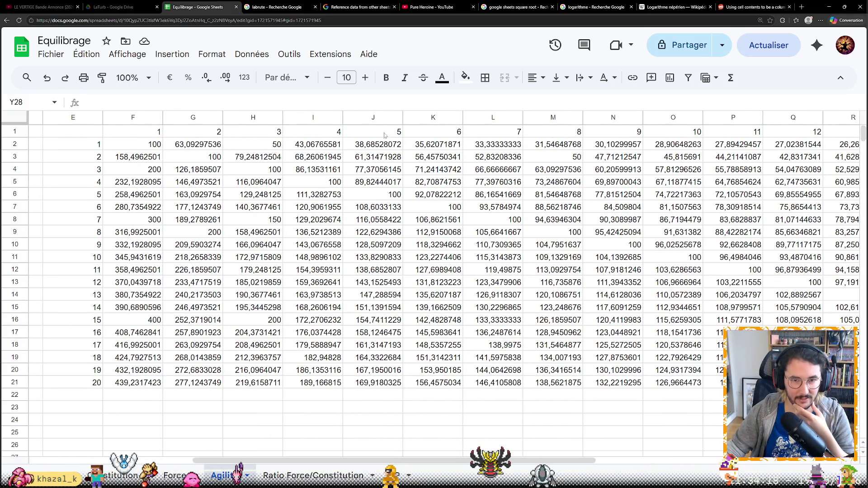
scroll(591, 366, right, 1)
scroll(591, 366, right, 1)
scroll(433, 271, right, 2)
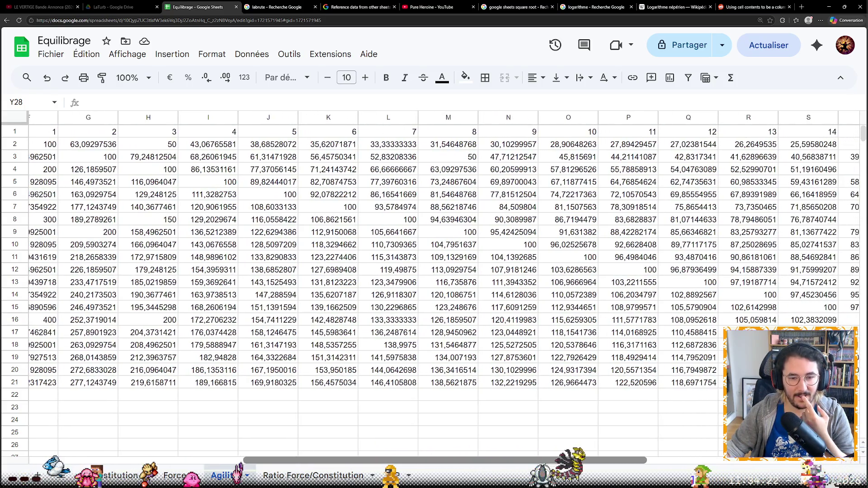
scroll(434, 271, right, 1)
scroll(434, 272, right, 1)
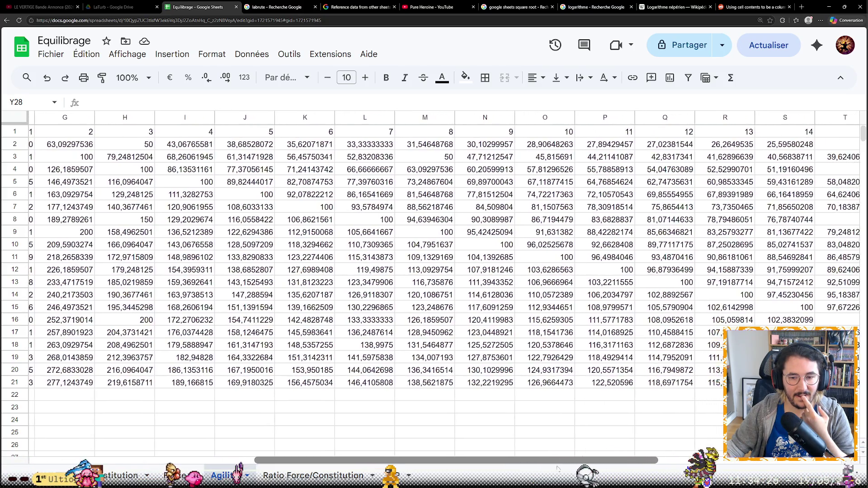
scroll(558, 468, right, 1)
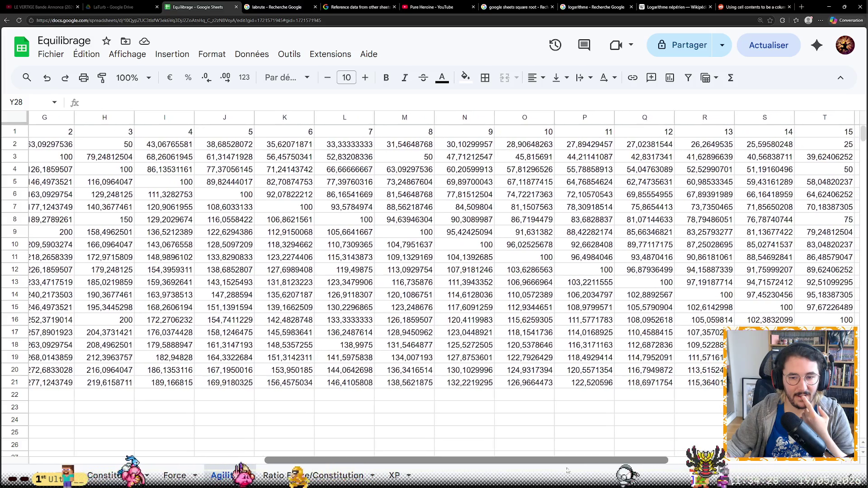
scroll(568, 470, right, 1)
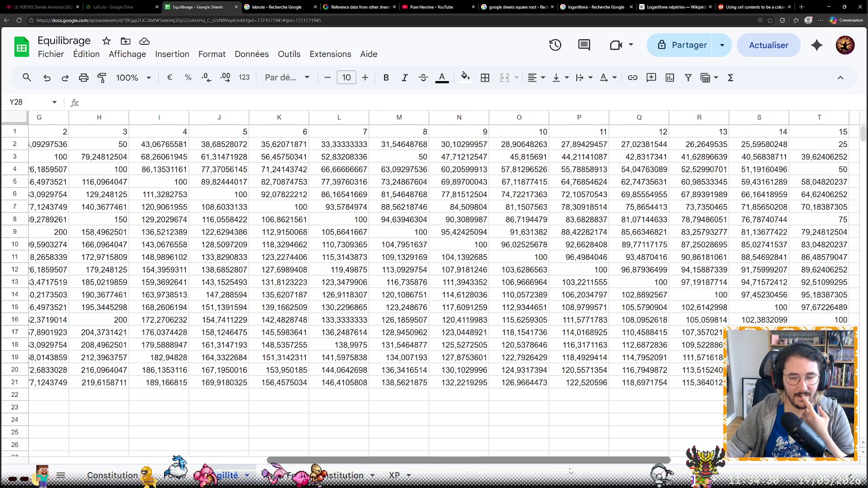
scroll(570, 470, right, 2)
scroll(570, 470, right, 3)
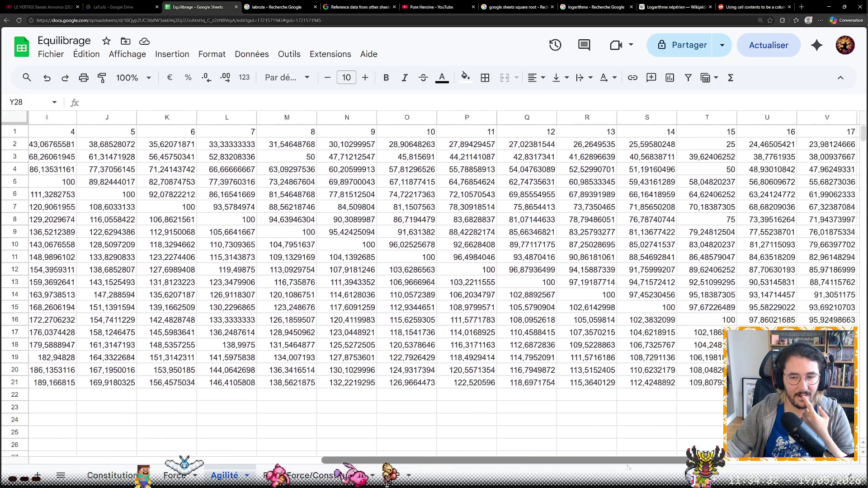
scroll(570, 470, right, 3)
scroll(569, 470, right, 3)
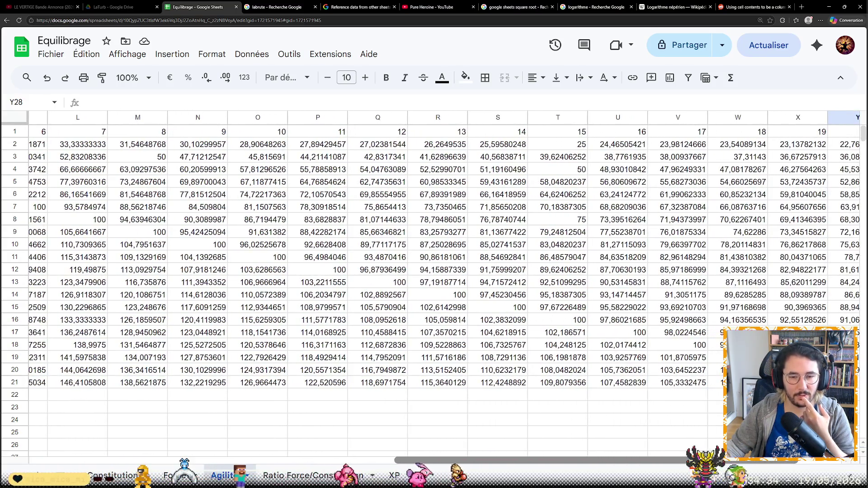
scroll(569, 470, right, 1)
scroll(570, 470, right, 2)
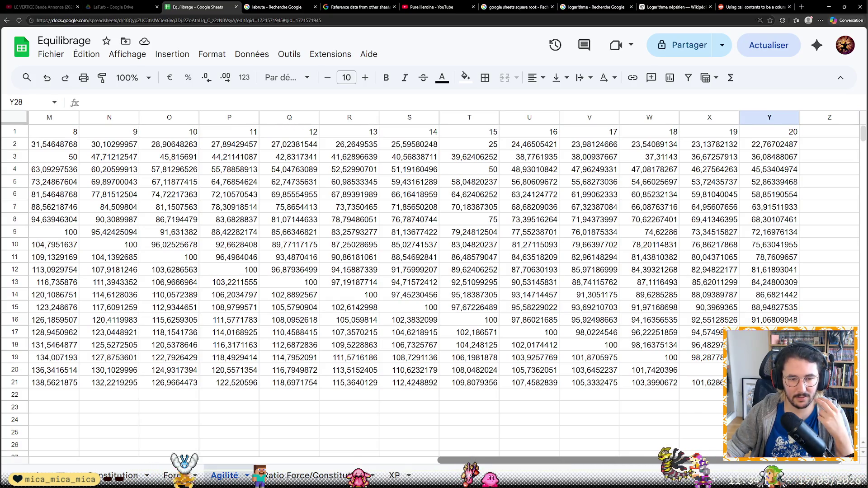
scroll(570, 470, left, 1)
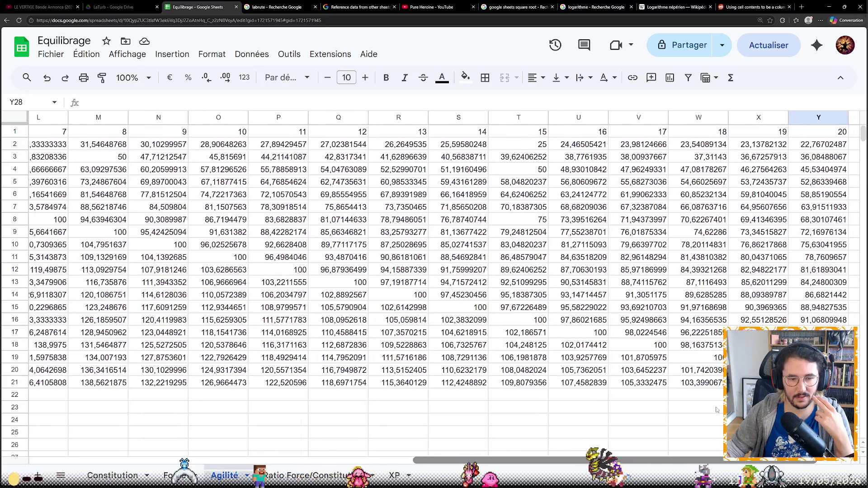
scroll(570, 469, right, 1)
scroll(414, 203, left, 5)
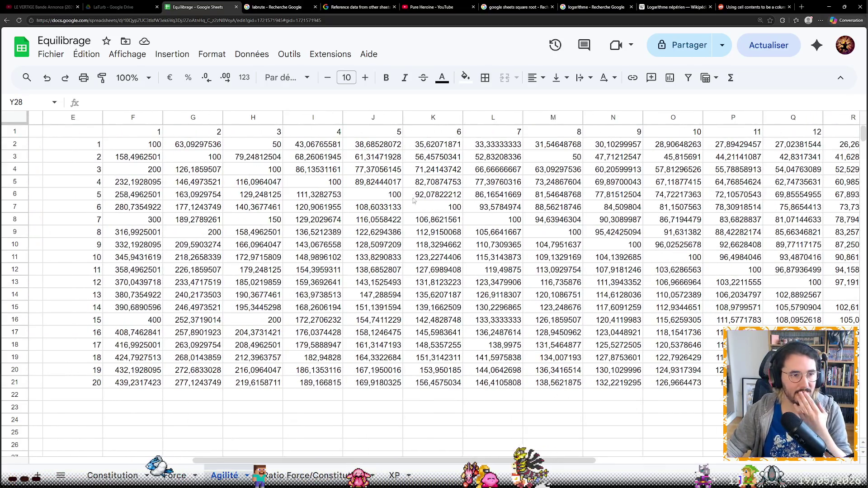
click(143, 141)
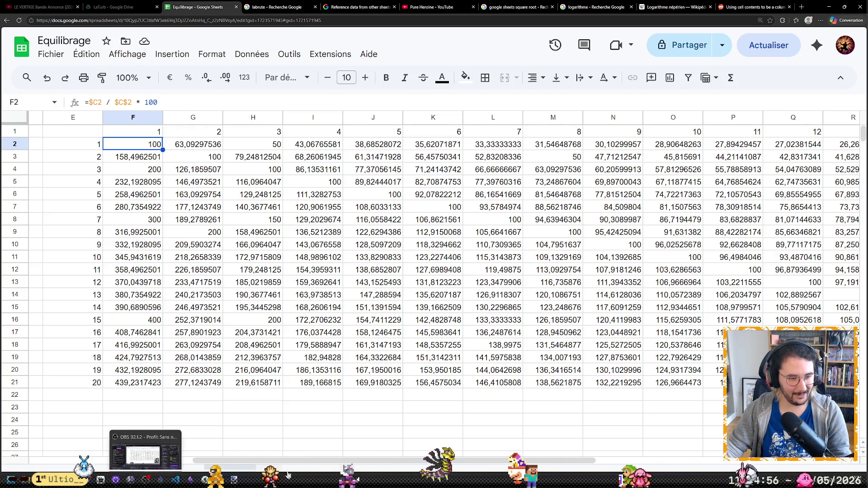
drag(350, 460, 192, 459)
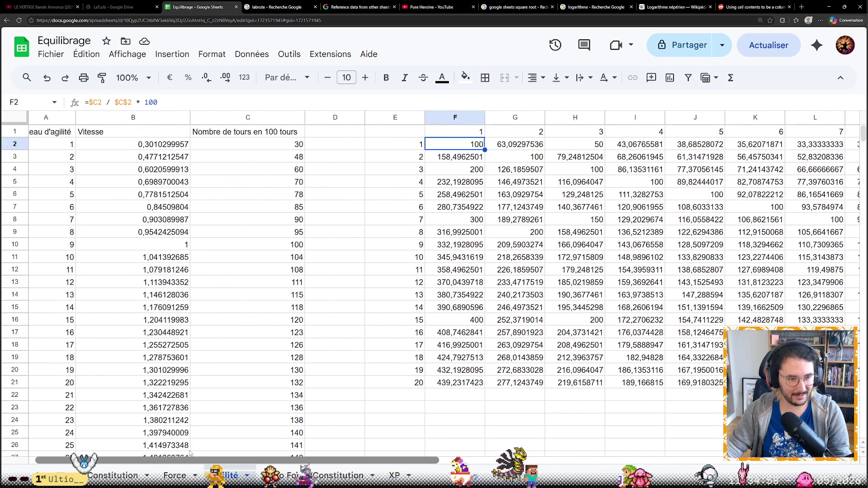
Glance at the Ratio Force/Constitution sheet, return to Agilité, then switch to the Constitution sheet.
click(325, 475)
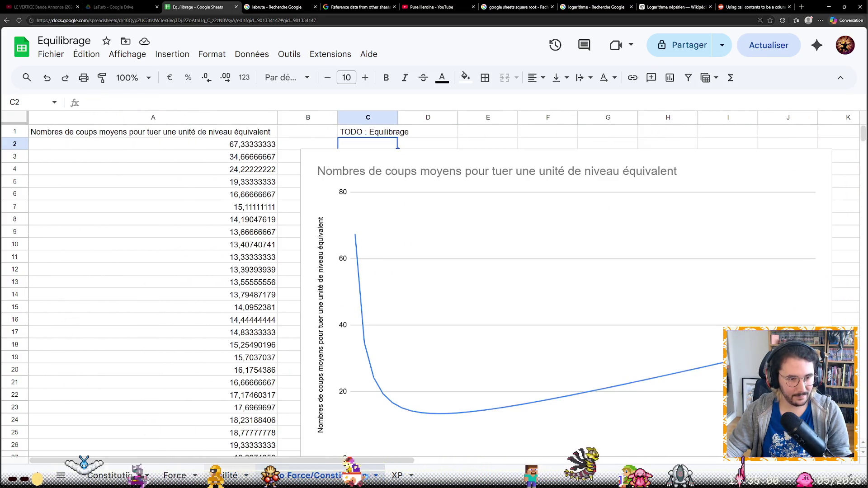
click(229, 475)
scroll(326, 418, down, 3)
scroll(326, 417, up, 3)
scroll(407, 434, right, 2)
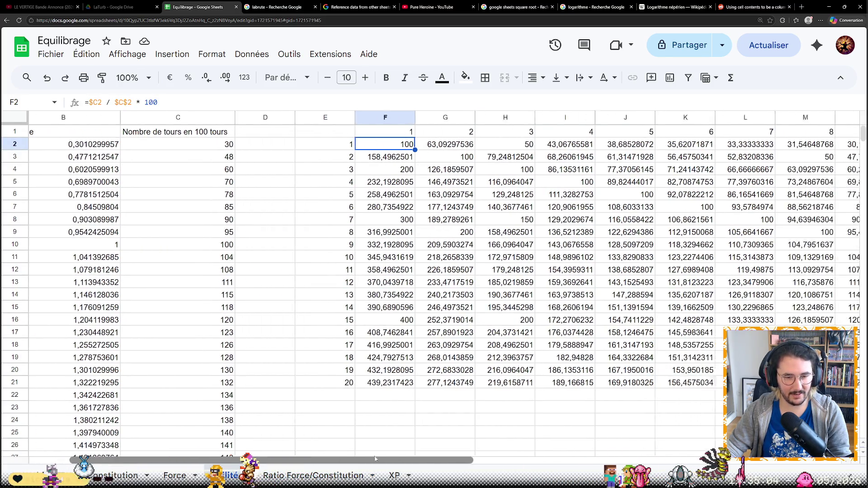
scroll(495, 447, right, 5)
scroll(495, 447, left, 5)
scroll(496, 448, left, 5)
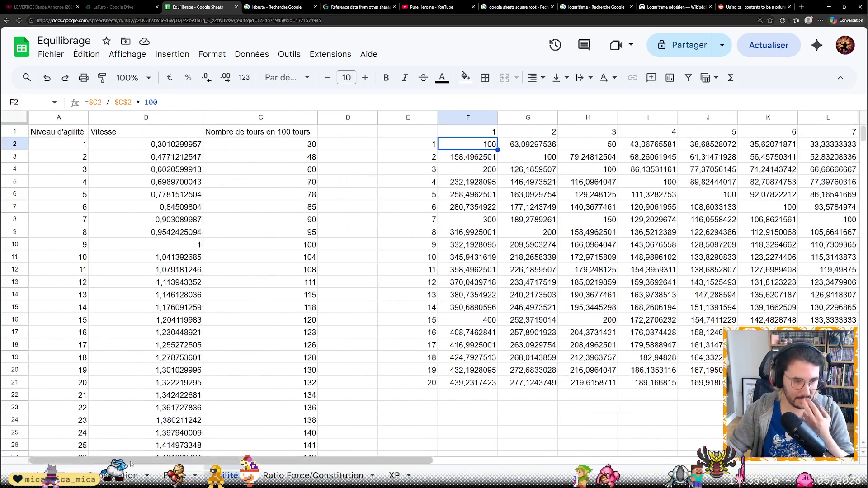
click(122, 476)
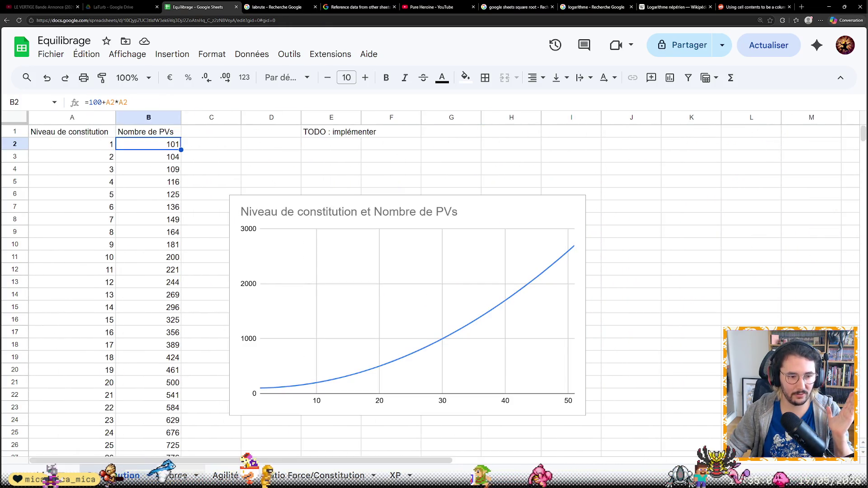
View the XP sheet's level-up chart, then switch to the Ratio Force/Constitution sheet.
click(396, 475)
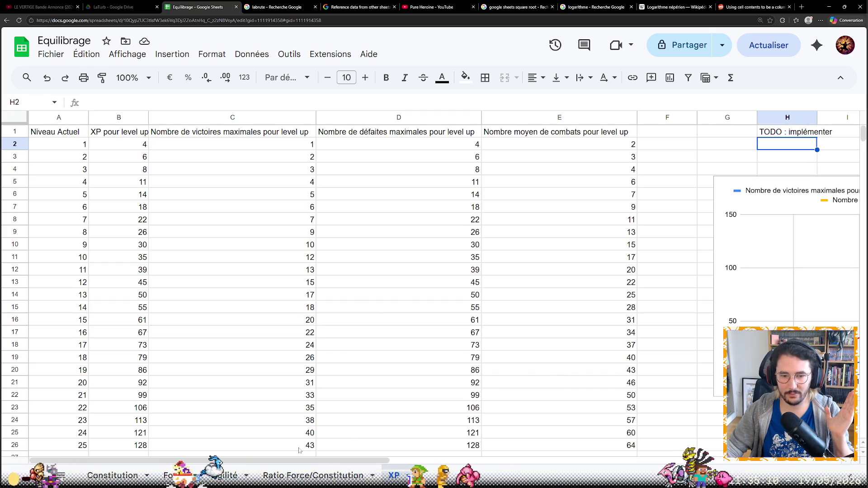
scroll(380, 453, right, 2)
scroll(453, 458, right, 3)
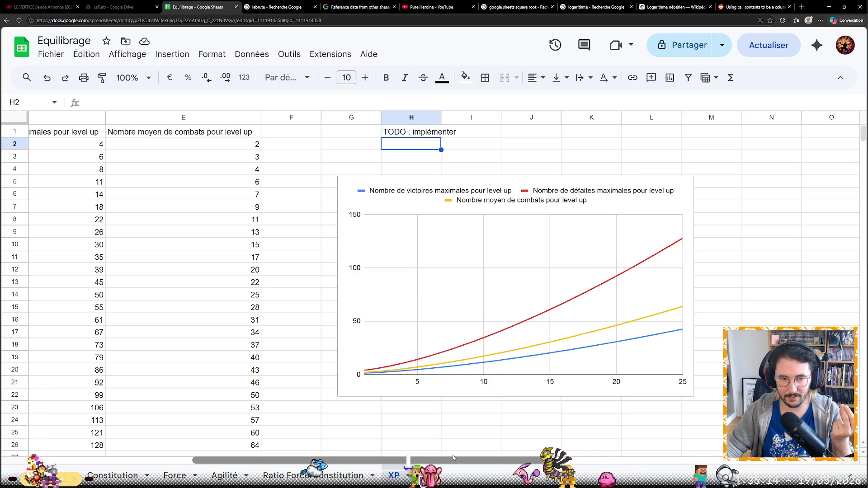
scroll(453, 459, left, 1)
scroll(453, 459, left, 1)
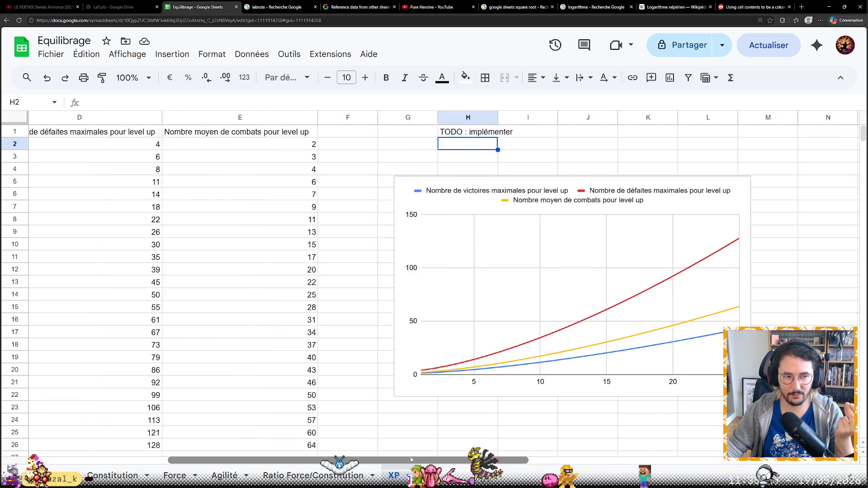
scroll(453, 458, left, 3)
scroll(434, 286, left, 2)
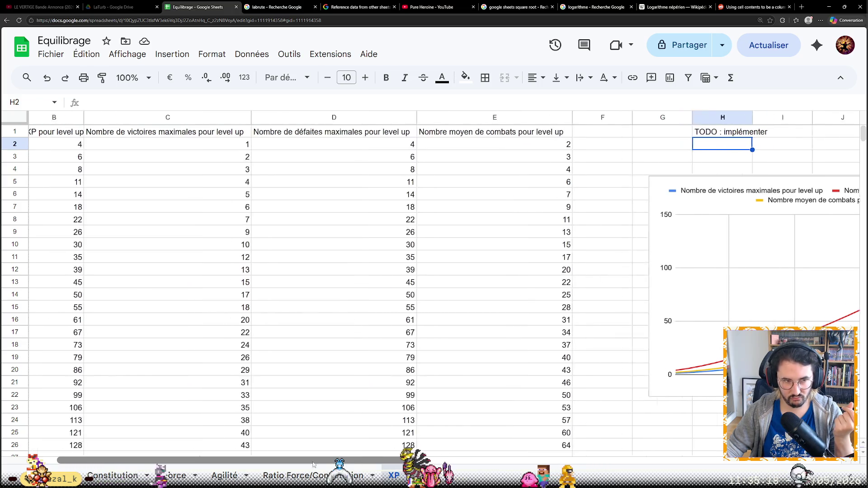
scroll(434, 285, left, 2)
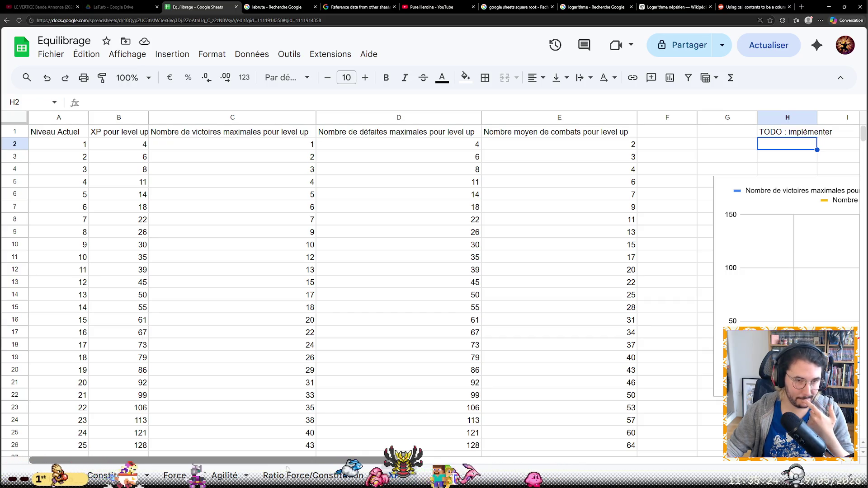
drag(287, 461, 275, 462)
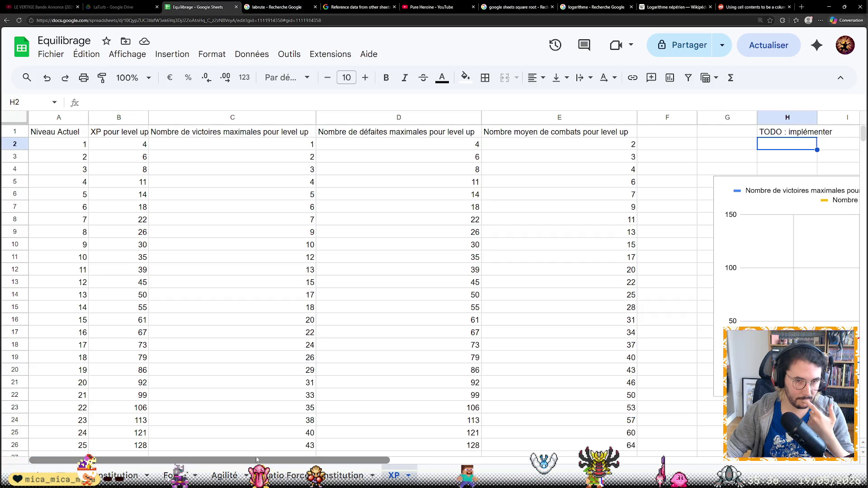
drag(255, 461, 367, 460)
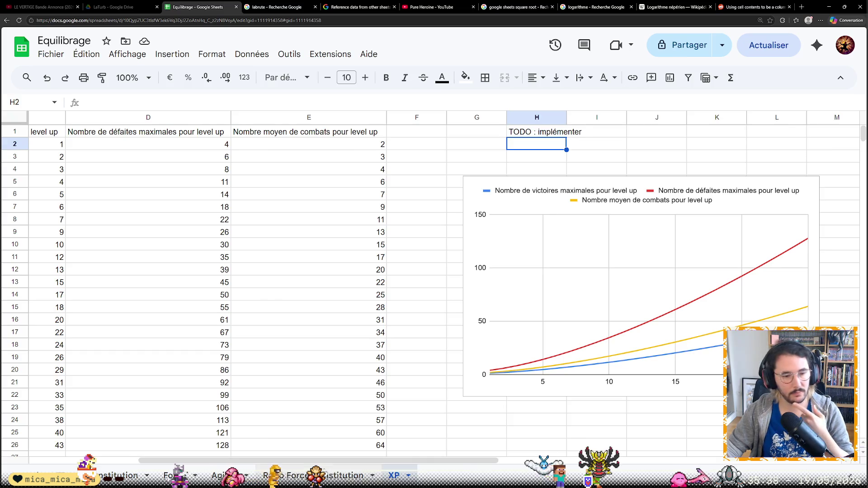
click(312, 475)
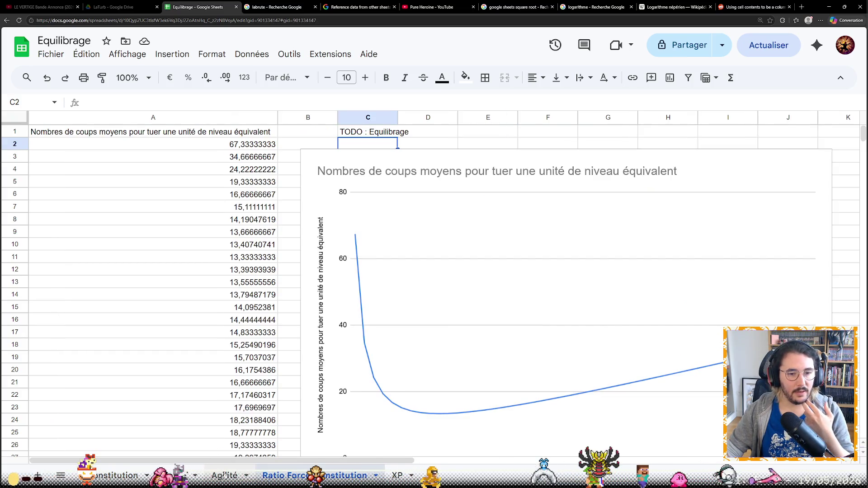
Look at the Force sheet's unarmed-damage chart, return to Agilité and start editing F2's ratio formula.
click(225, 476)
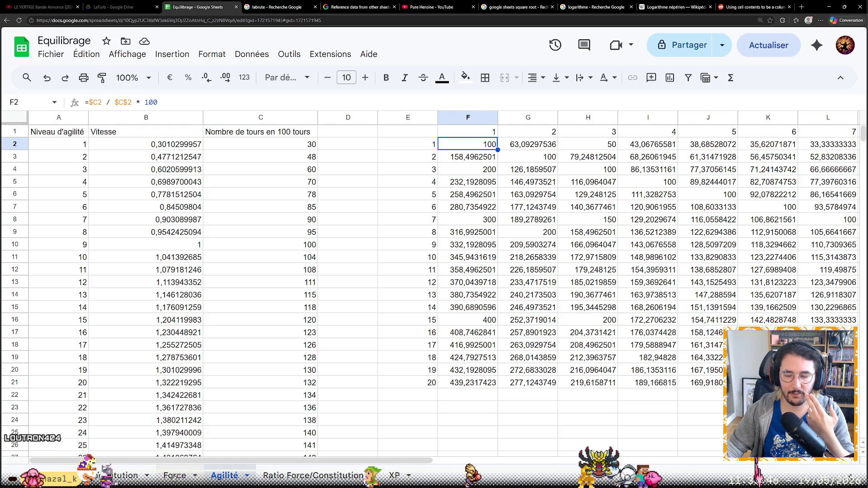
click(176, 476)
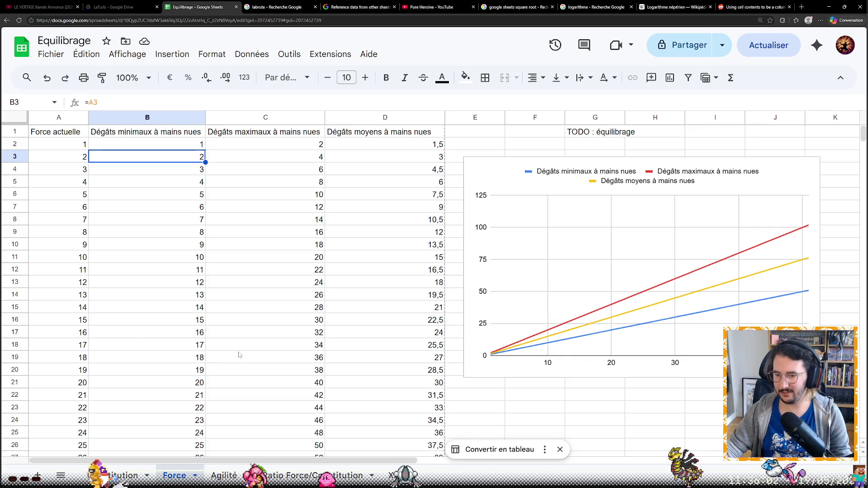
click(224, 475)
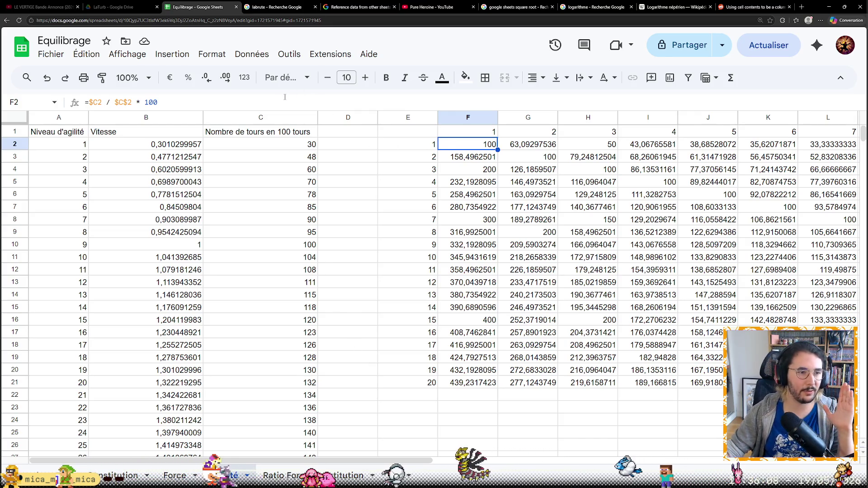
key(Return)
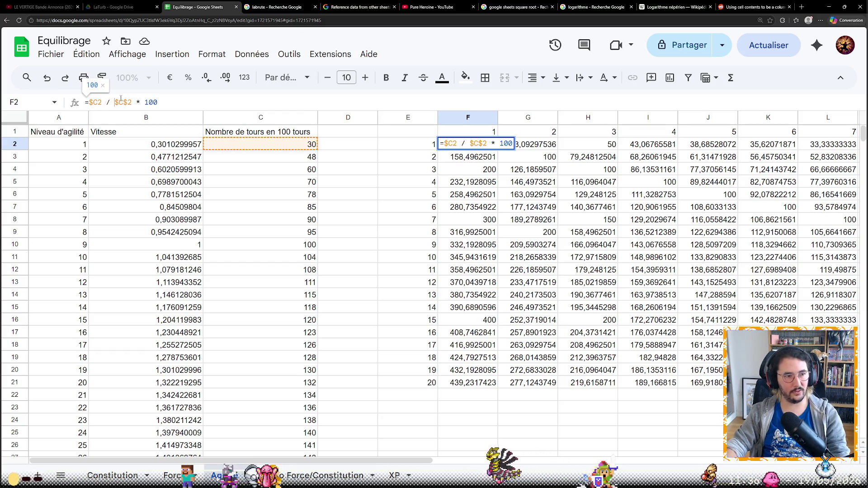
text($)
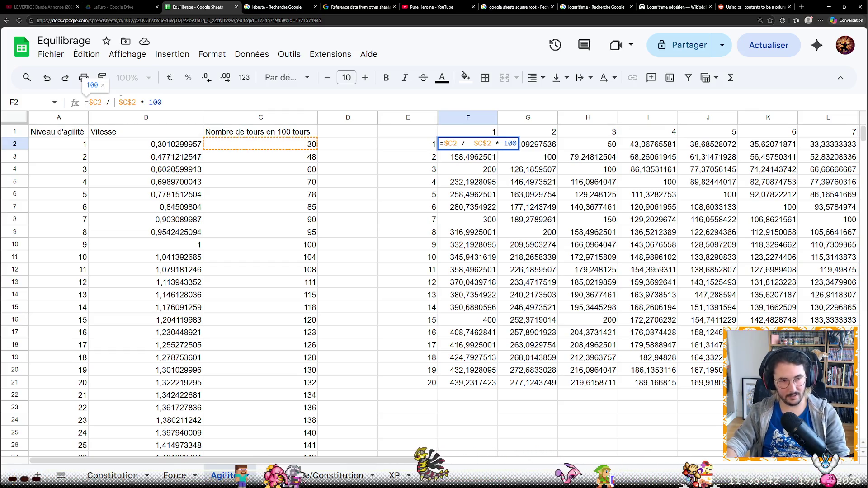
text(C2 )
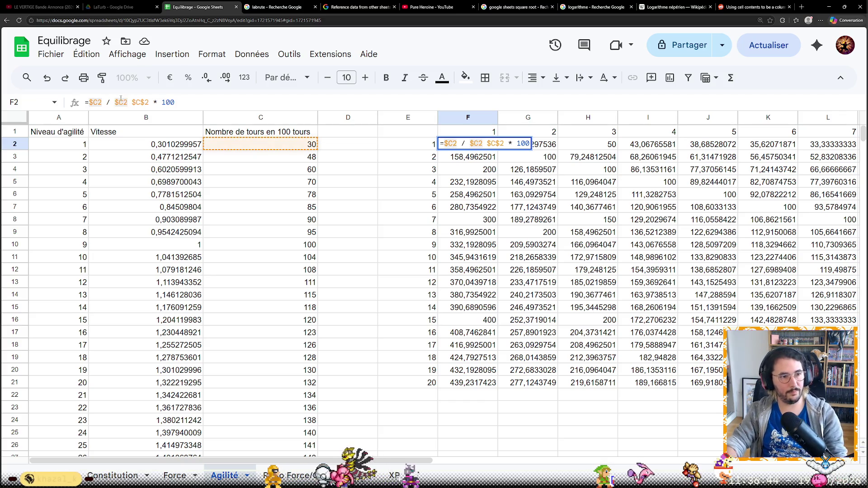
text(+ )
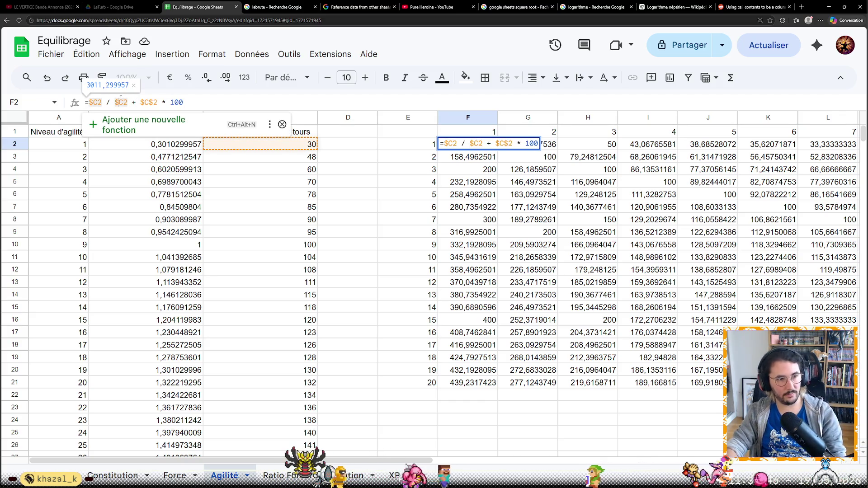
text(()
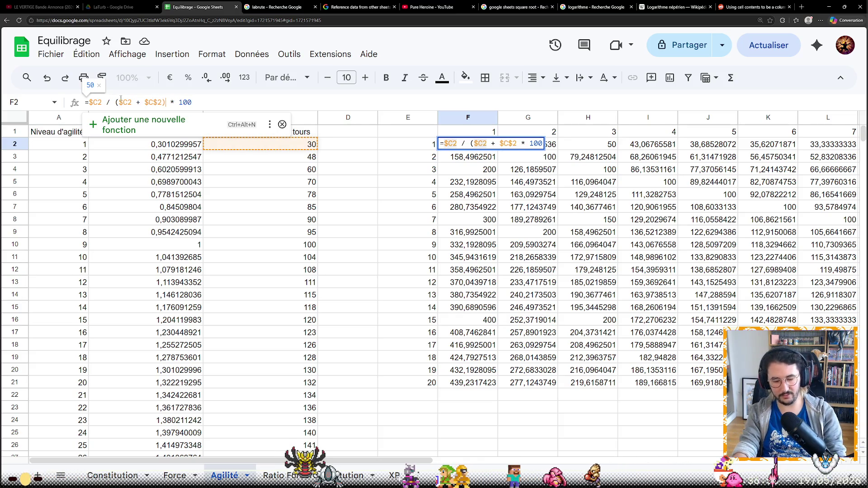
Confirm F2's formula and inspect the formulas in J2, I2 and H2.
key(Return)
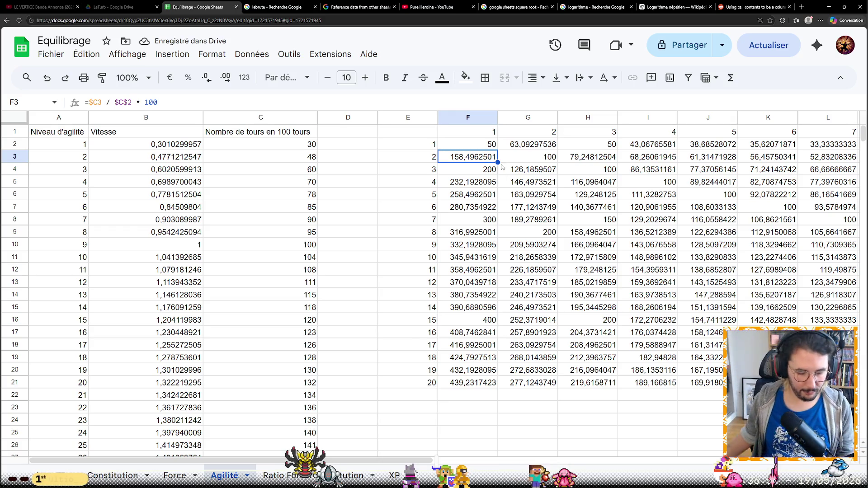
click(728, 144)
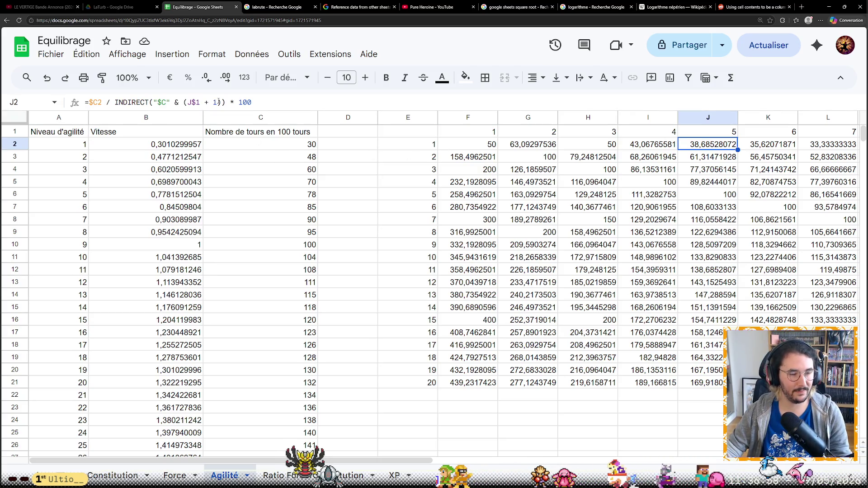
click(657, 146)
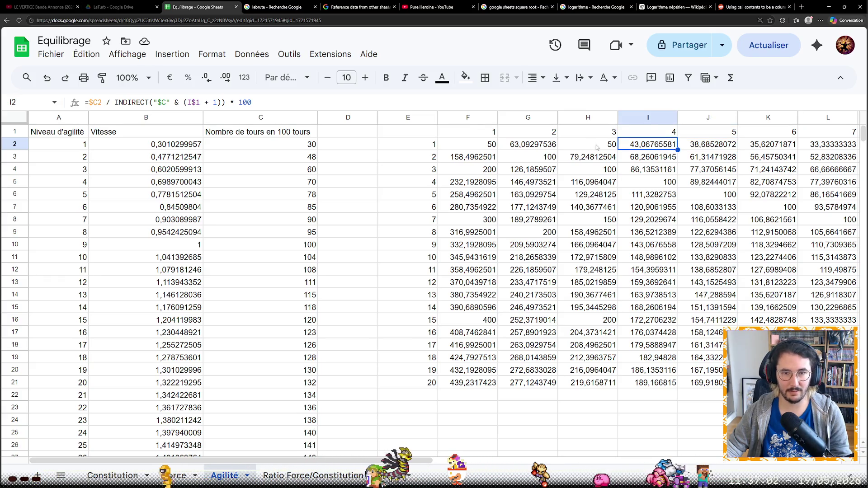
key(Left)
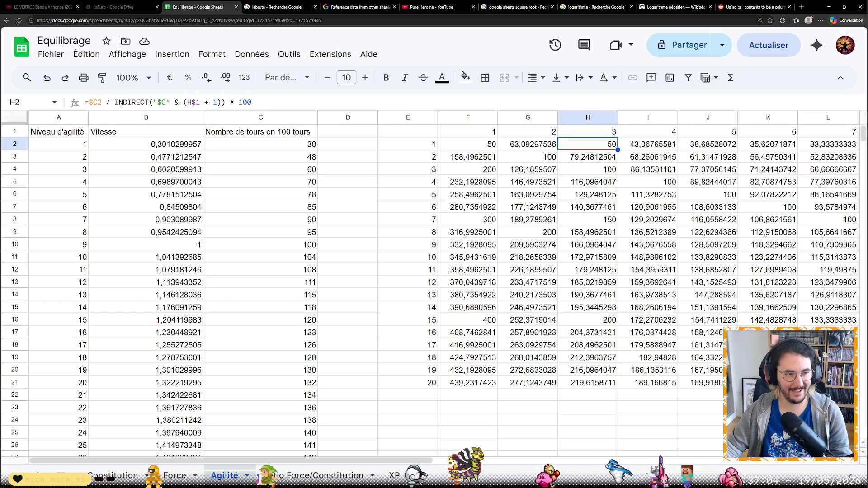
Fix H2 to $C2 / ($C2 + INDIRECT(...)) * 100, giving 33,33333333.
key(Return)
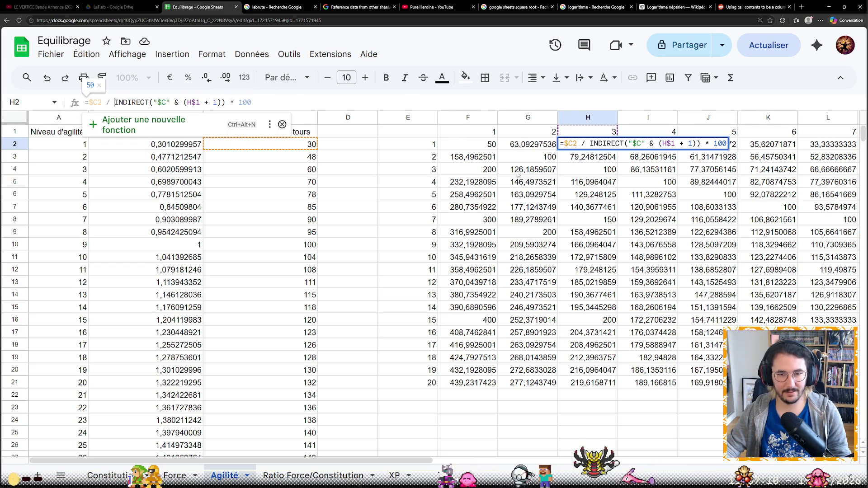
text(()
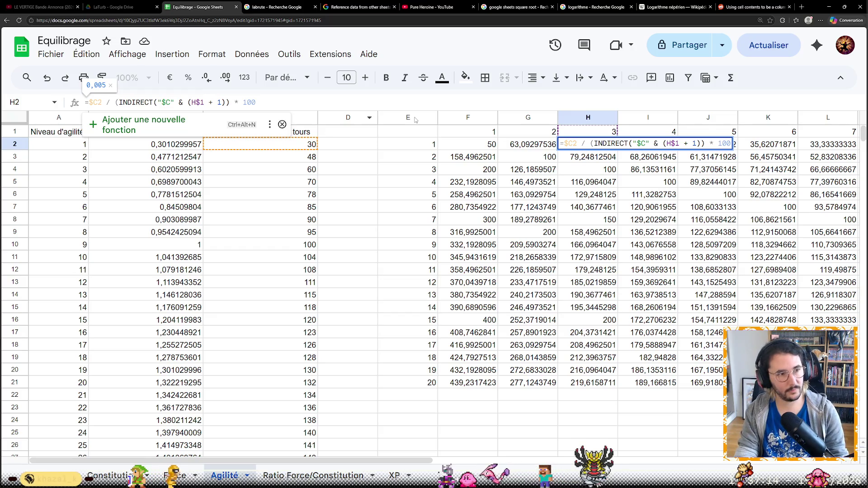
text($C2)
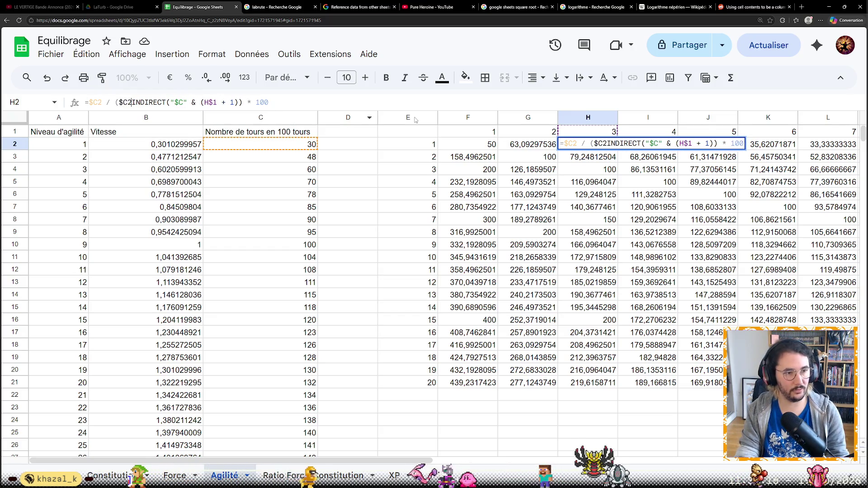
text( +)
key(Right)
key(Right)
key(Right)
key(Right)
key(Right)
key(Right)
key(Right)
key(Right)
key(Right)
text())
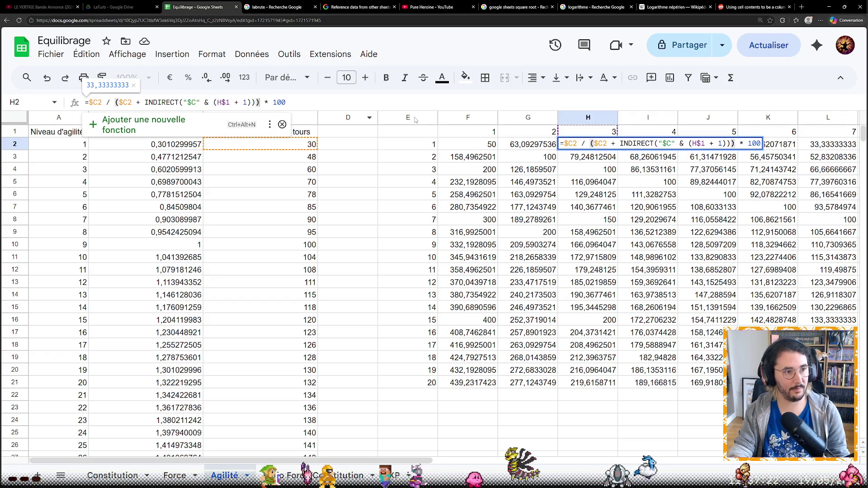
key(Right)
key(Right)
key(Right)
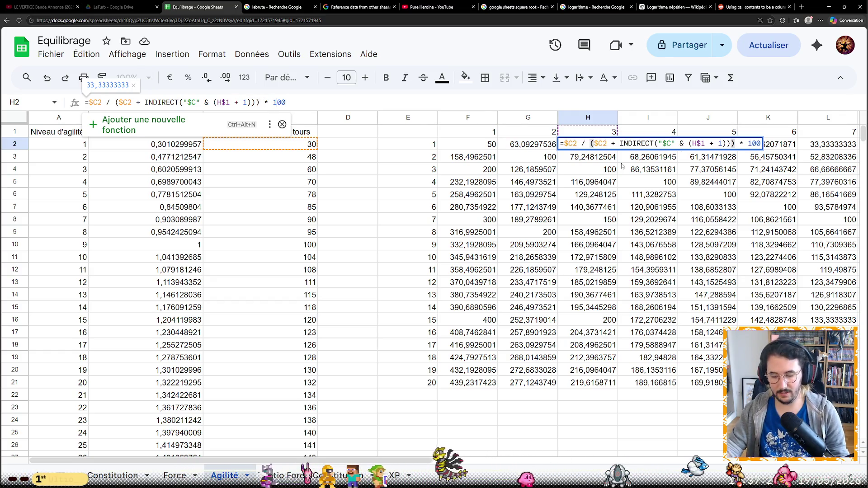
key(Return)
key(Up)
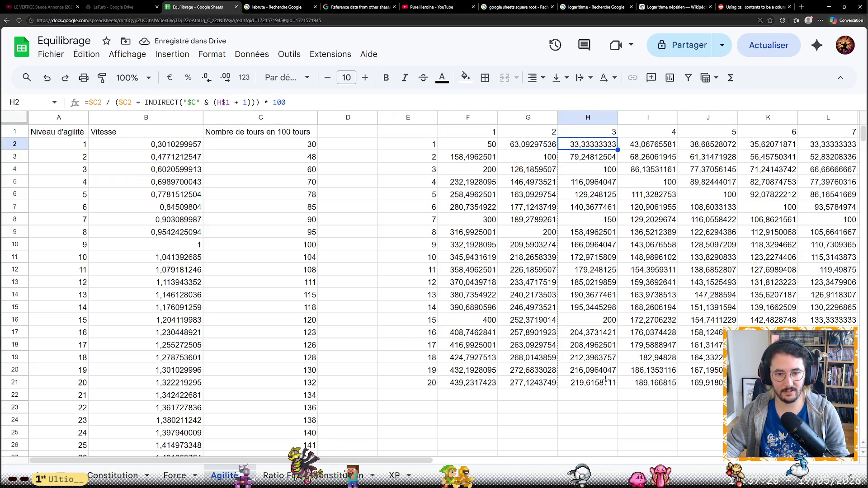
Fill H2's ratio formula down to row 21 and across F2:Y21, putting 50 on the diagonal.
drag(606, 382, 612, 373)
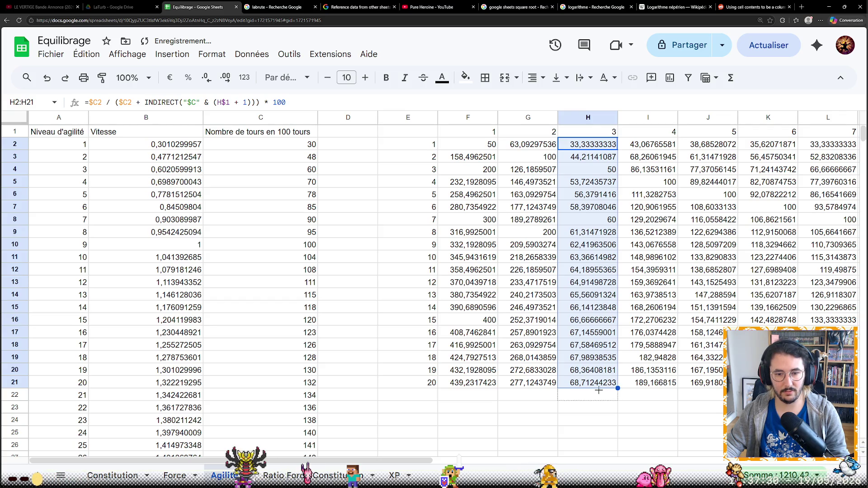
shift+click(493, 383)
key(ctrl+Return)
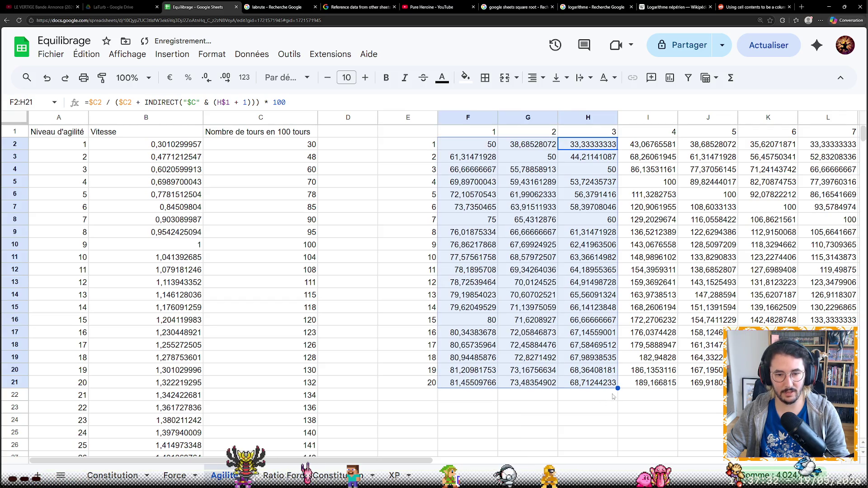
scroll(307, 470, right, 5)
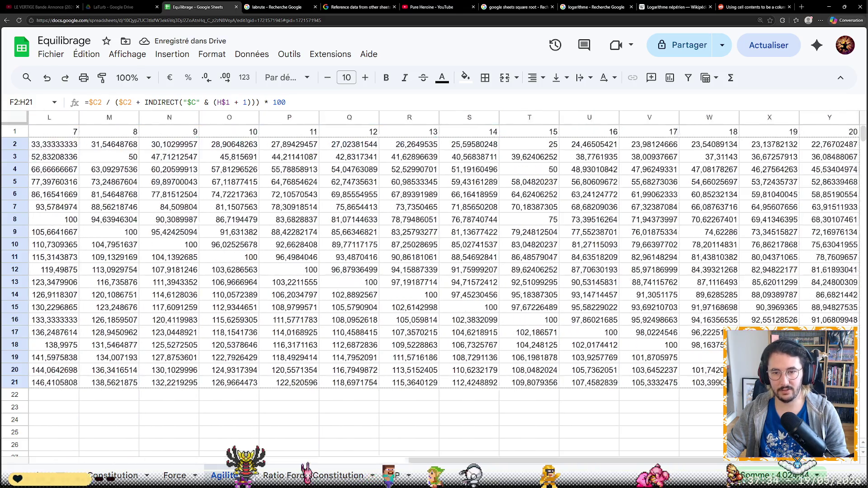
key(ctrl+shift+Right)
key(ctrl+Return)
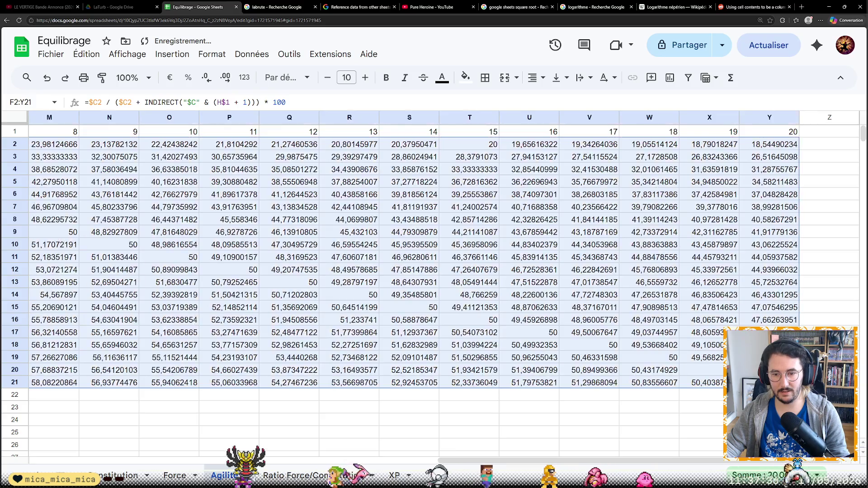
drag(713, 462, 640, 470)
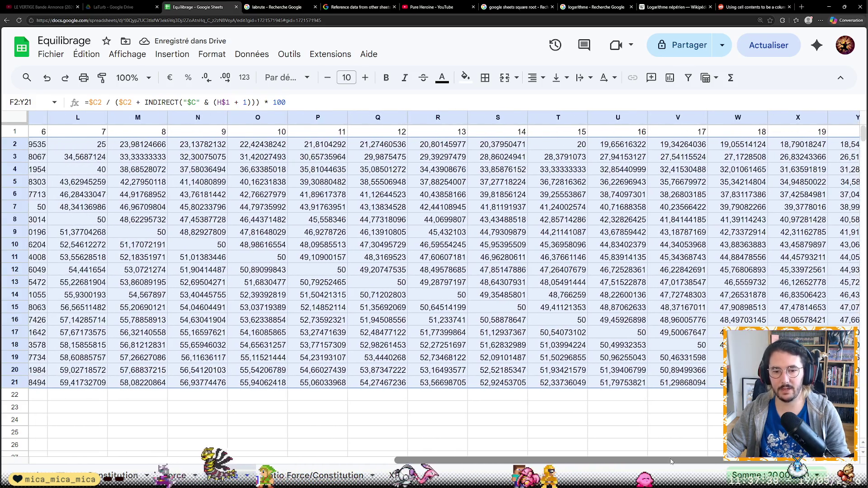
scroll(412, 318, left, 3)
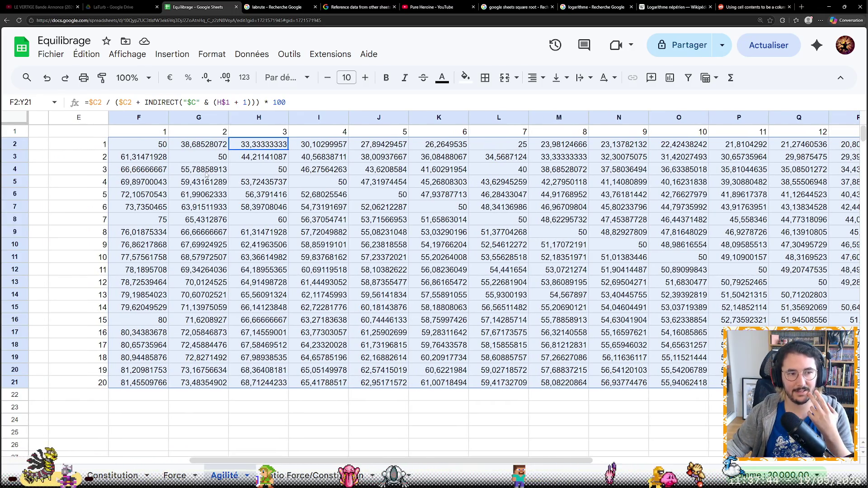
click(232, 173)
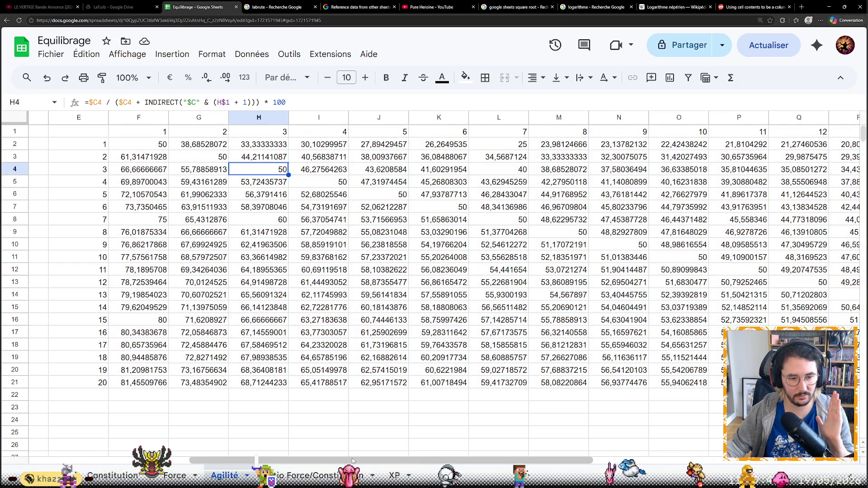
scroll(347, 447, left, 4)
scroll(342, 447, left, 1)
scroll(332, 448, right, 4)
scroll(332, 448, right, 1)
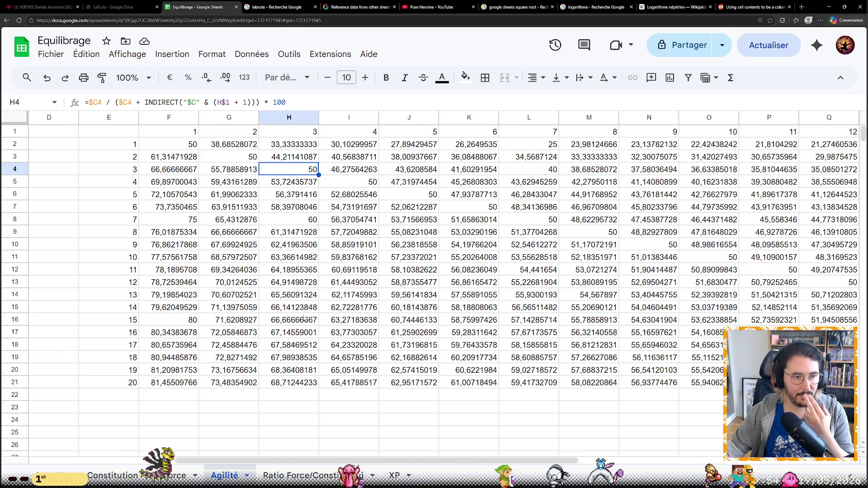
scroll(551, 462, right, 2)
mouse_move(551, 461)
mouse_down()
mouse_move(724, 467)
mouse_move(475, 470)
mouse_up()
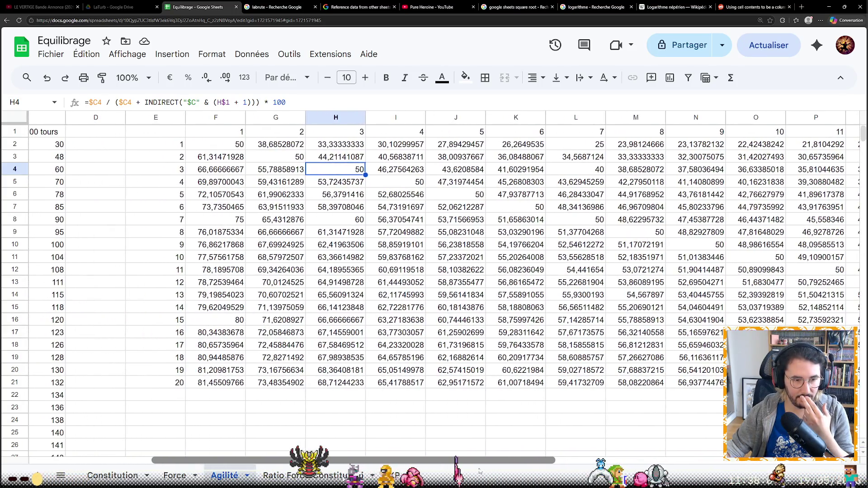
click(270, 384)
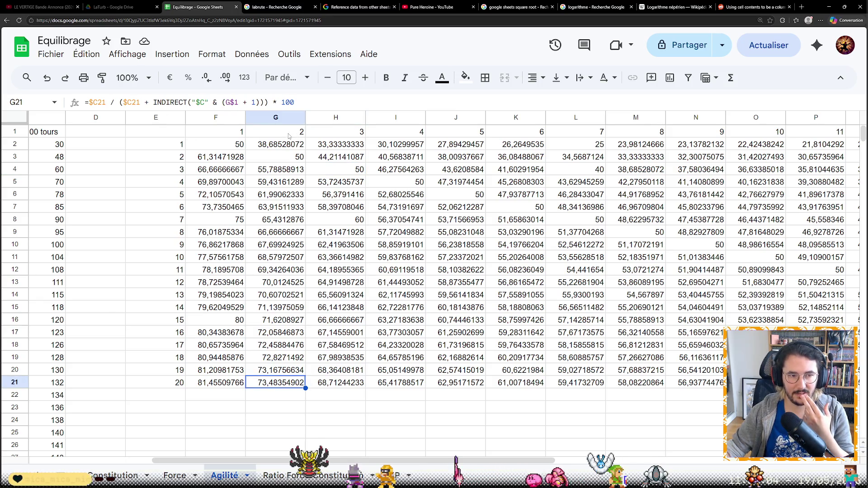
click(289, 136)
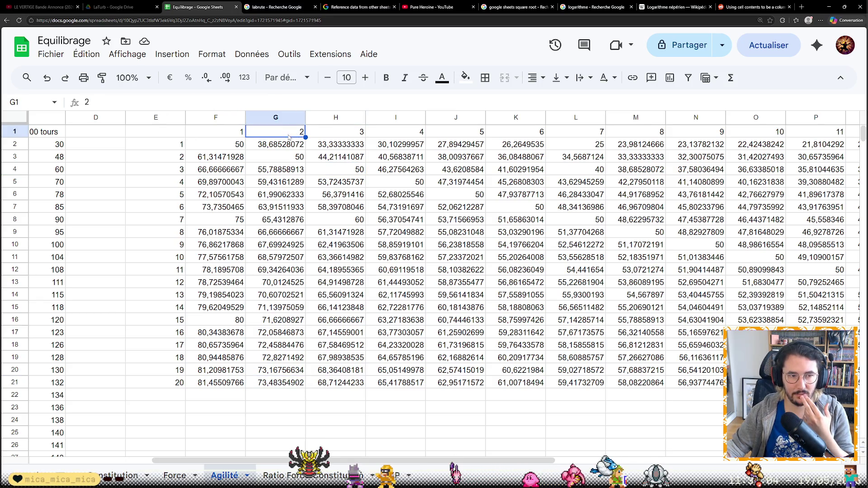
click(276, 384)
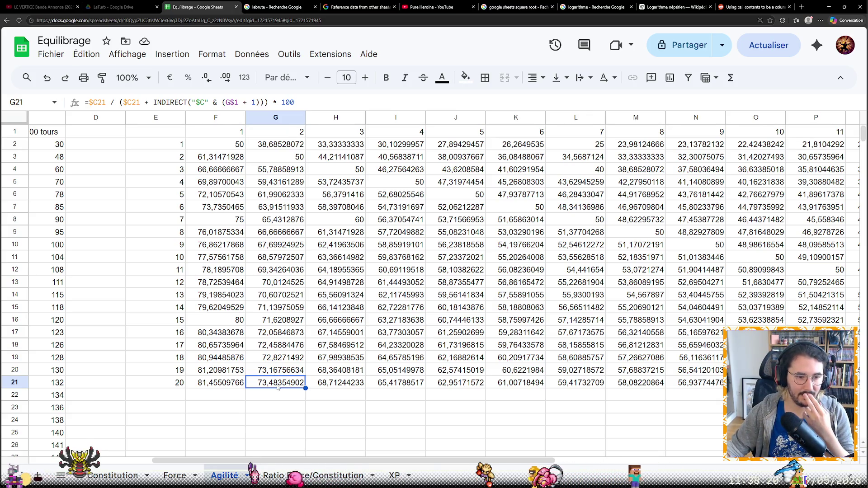
key(Up)
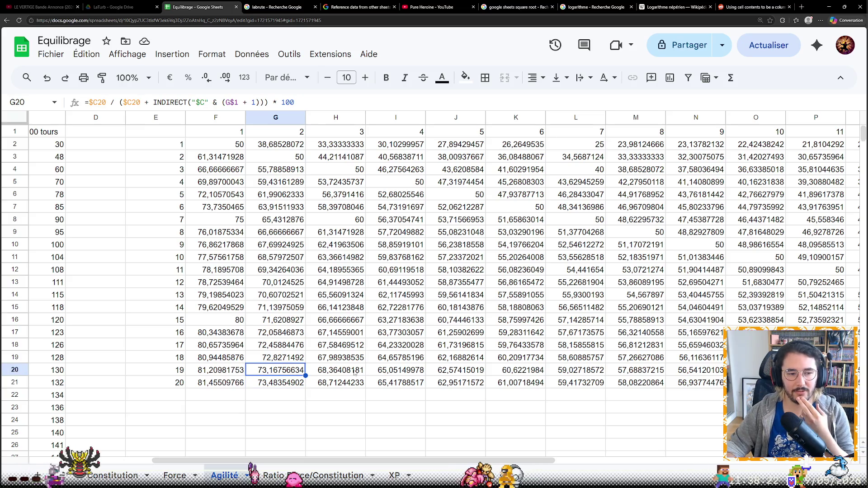
key(Down)
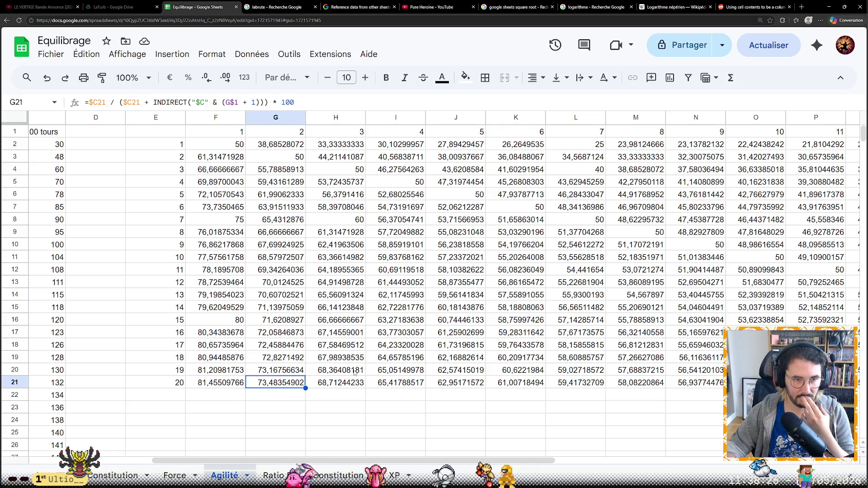
key(Right)
key(Right)
key(Right)
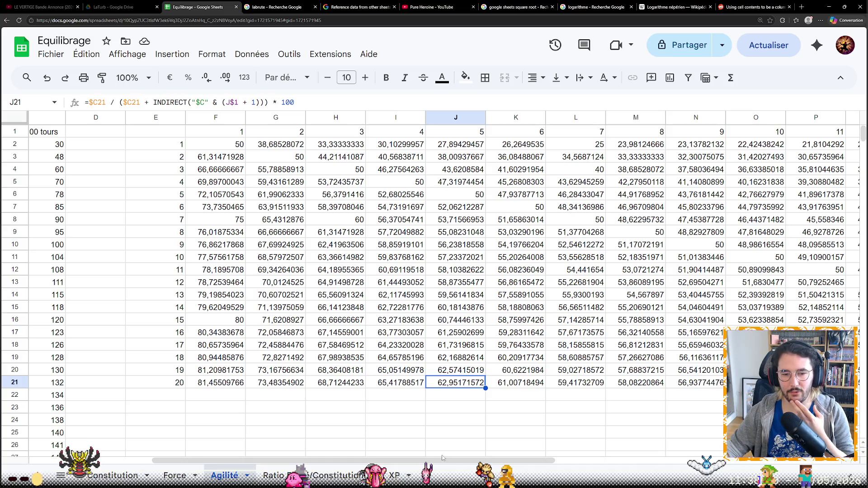
drag(441, 457, 745, 437)
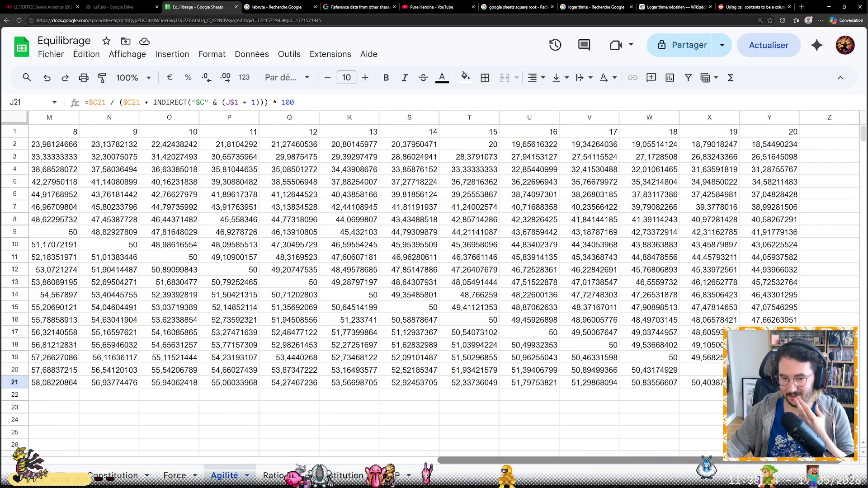
key(ctrl+Right)
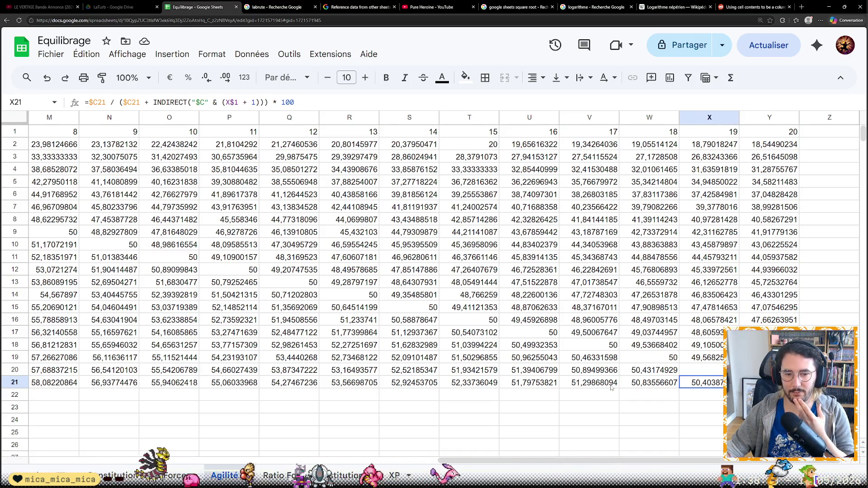
click(589, 383)
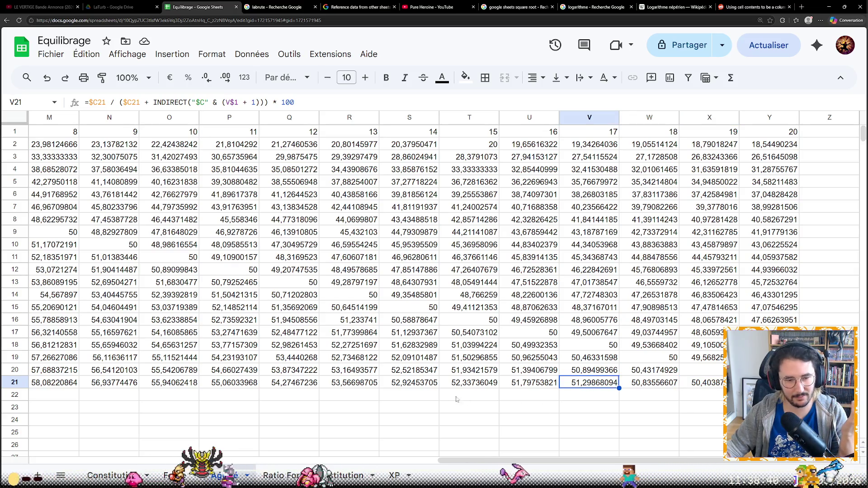
click(395, 373)
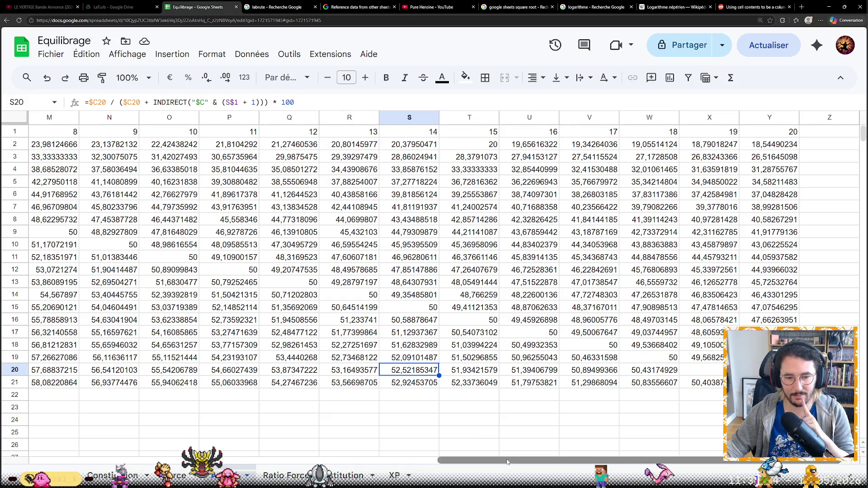
drag(507, 462, 98, 461)
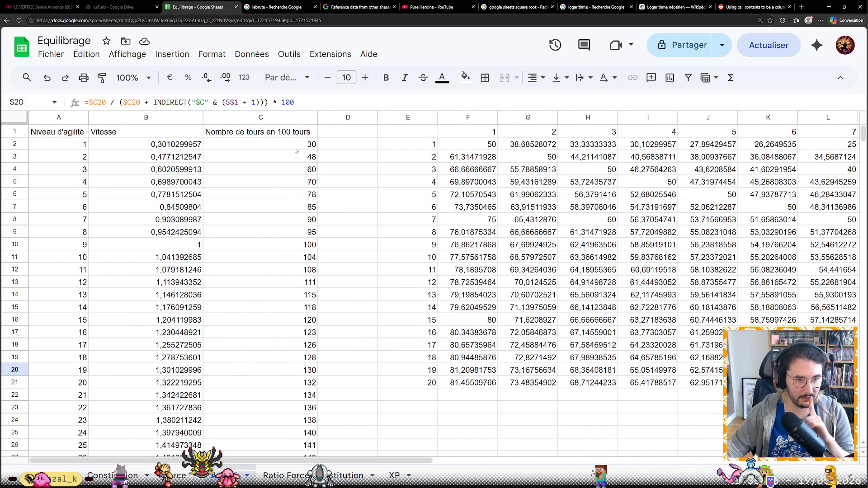
click(185, 150)
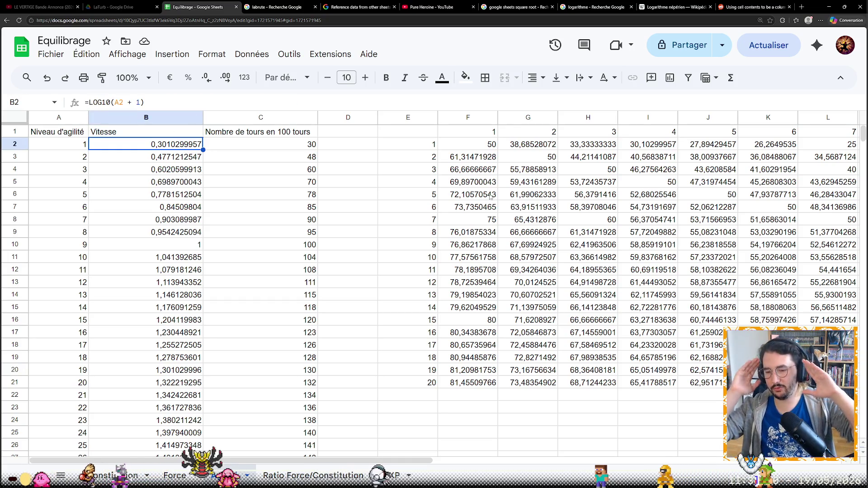
Zoom out to show the chart and select an empty cell away from the table.
key(ctrl+minus)
key(ctrl+minus)
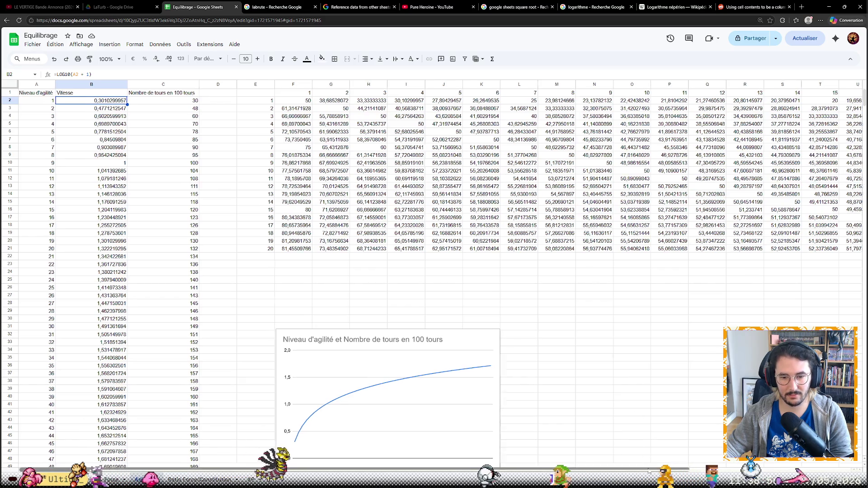
scroll(435, 271, right, 3)
scroll(434, 271, right, 2)
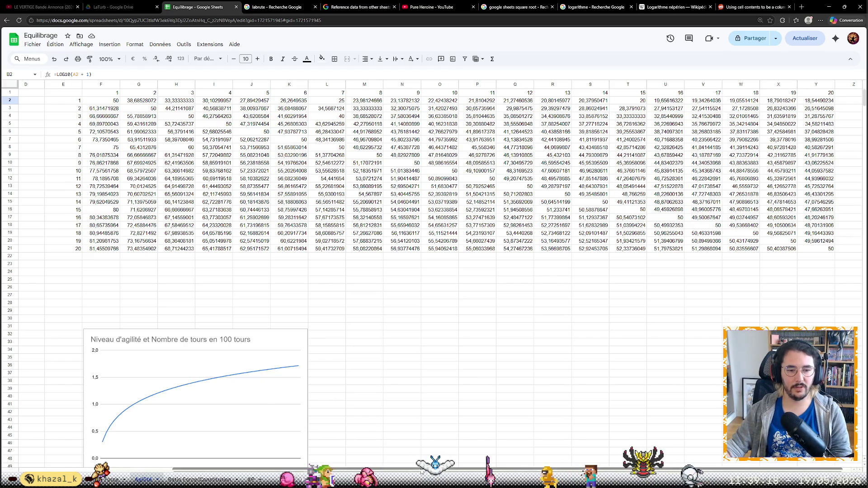
scroll(234, 280, left, 3)
click(231, 272)
scroll(254, 285, down, 3)
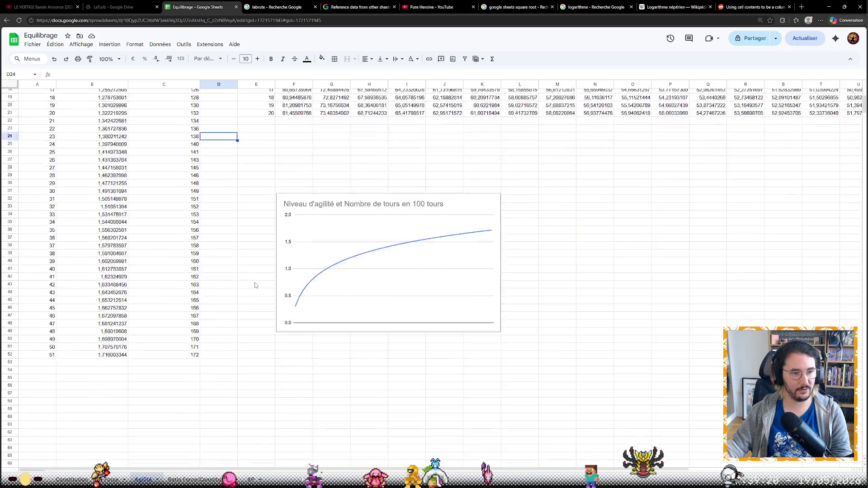
scroll(254, 285, down, 3)
scroll(254, 285, up, 6)
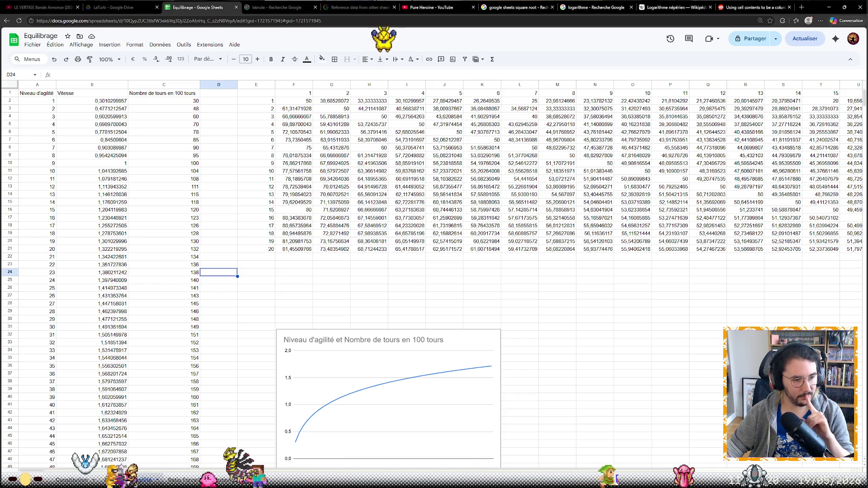
Search Google for 'vampire crawlers' in a new tab and open its Steam result.
click(801, 6)
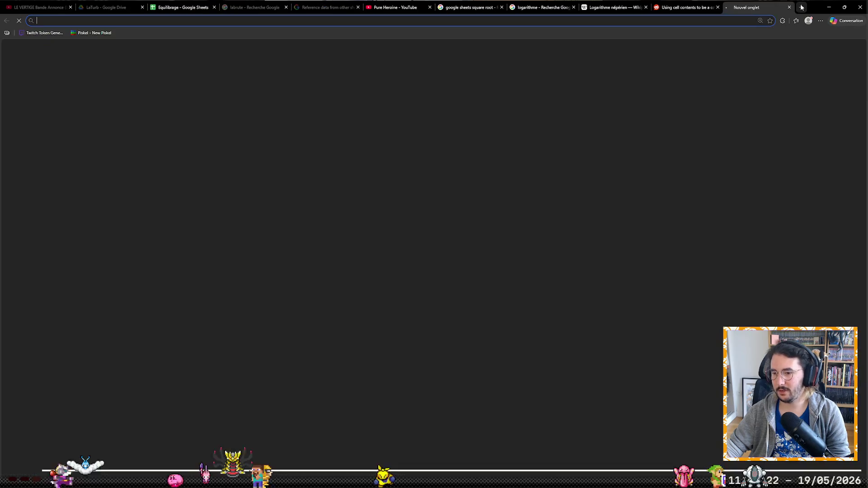
text(va)
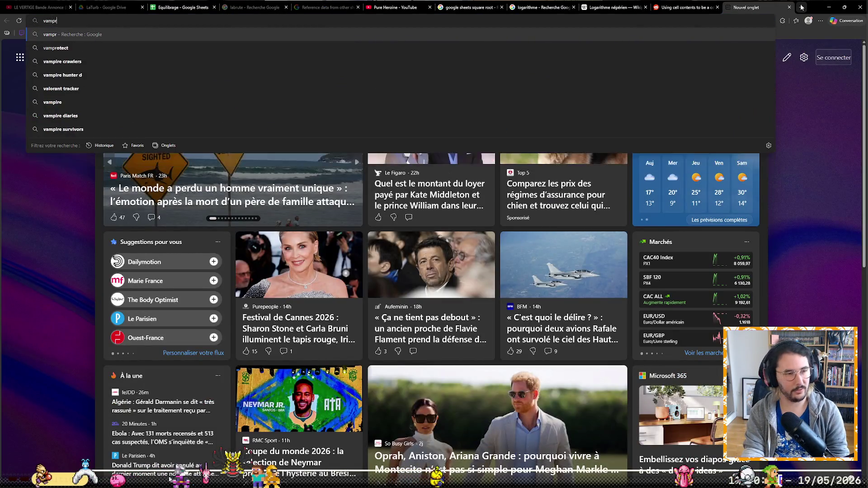
text(mpire cr)
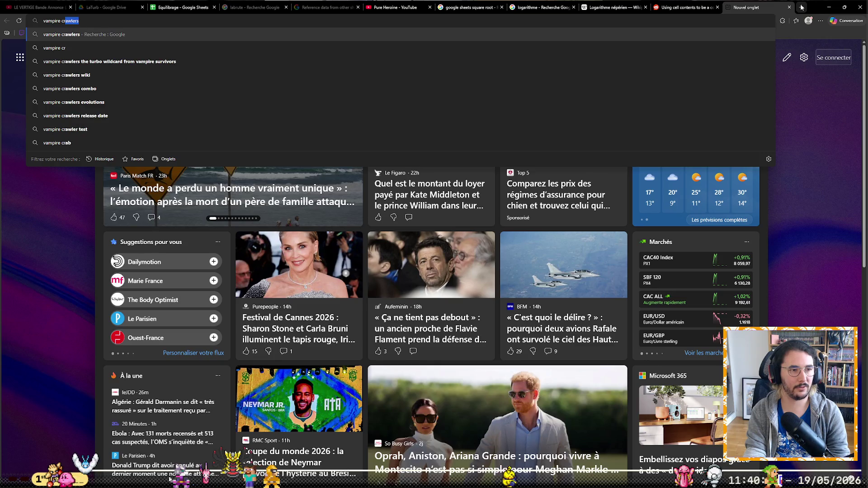
key(Return)
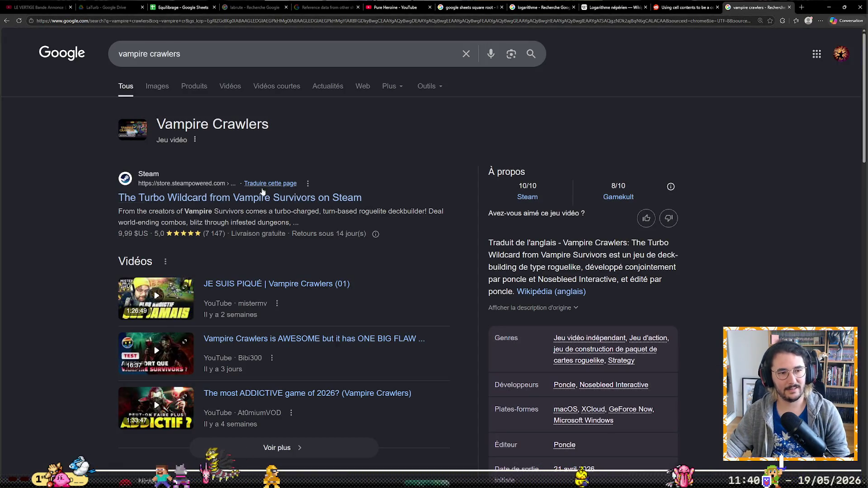
click(257, 198)
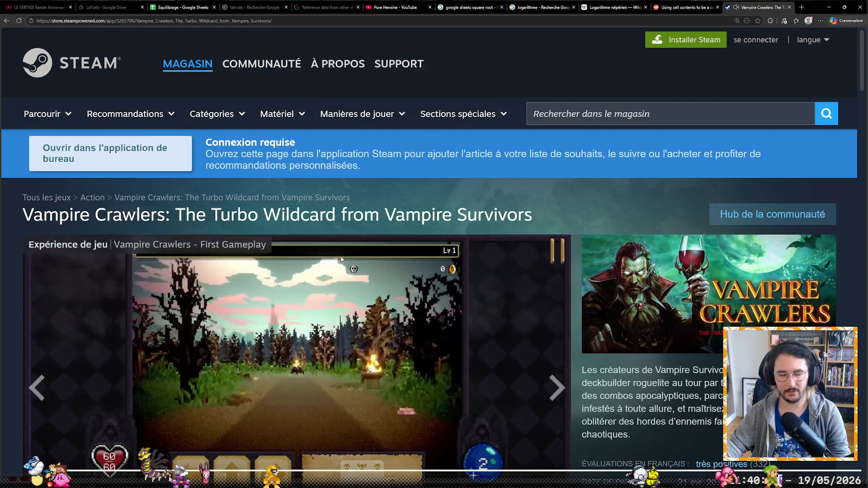
scroll(182, 248, down, 2)
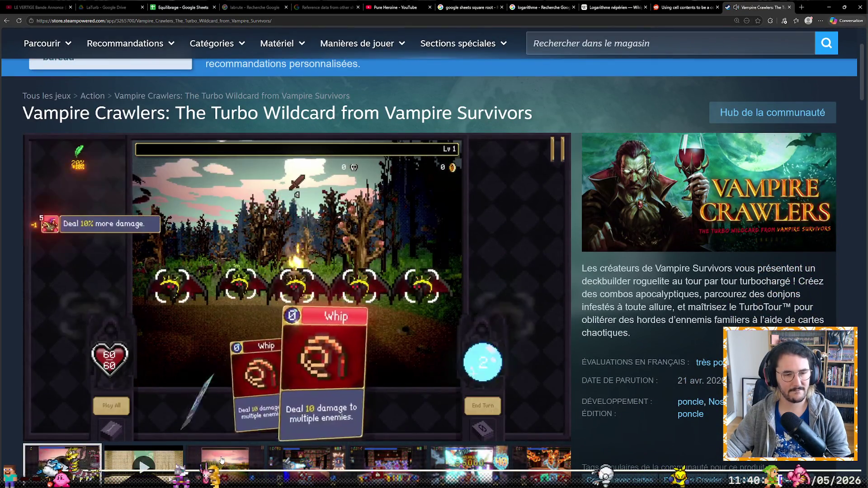
Browse Vampire Crawlers gameplay screenshots, including the Overkill and Hellfire card shots.
click(221, 461)
scroll(323, 392, down, 1)
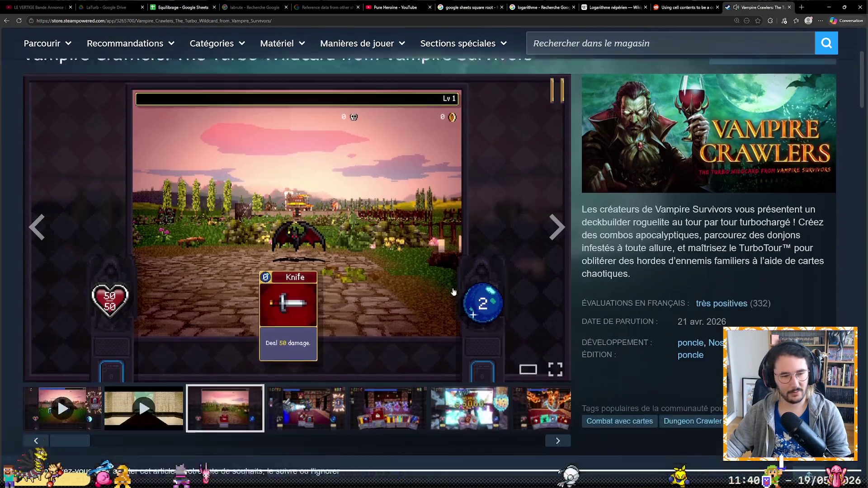
scroll(578, 384, up, 1)
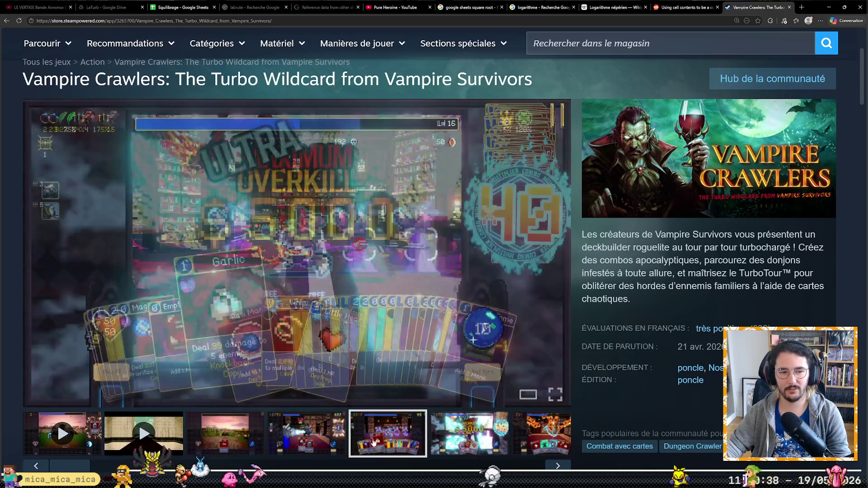
click(390, 427)
click(340, 427)
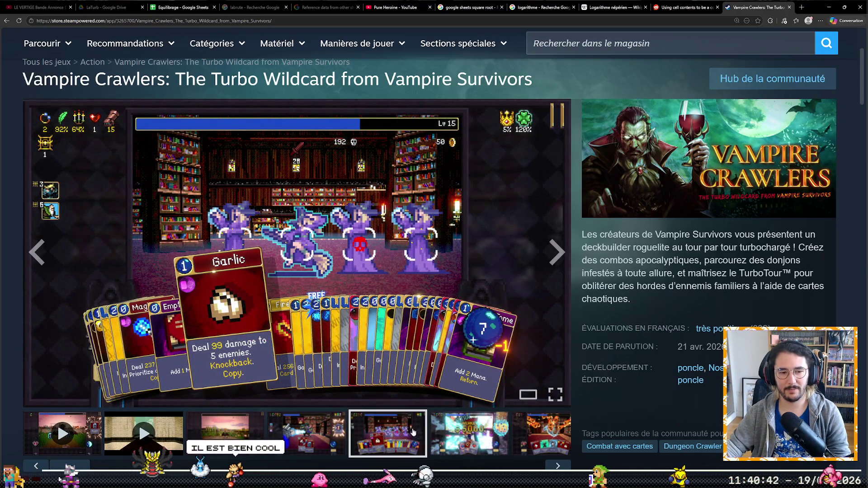
click(463, 441)
click(542, 434)
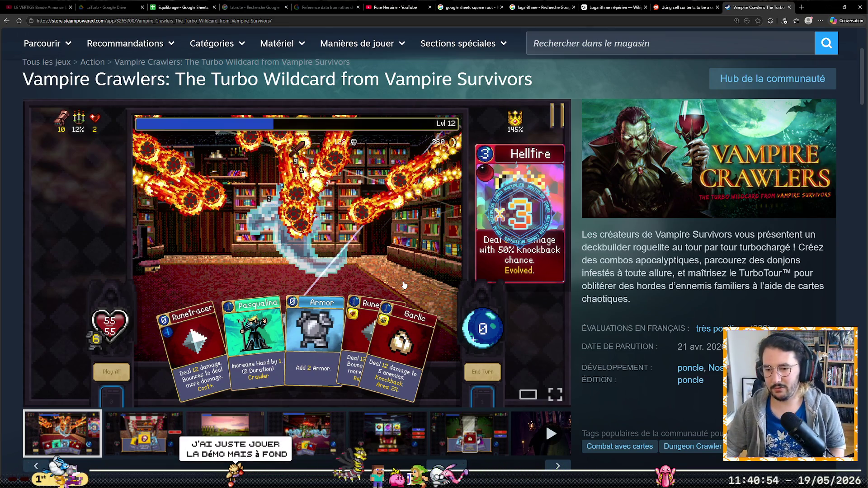
scroll(543, 310, down, 3)
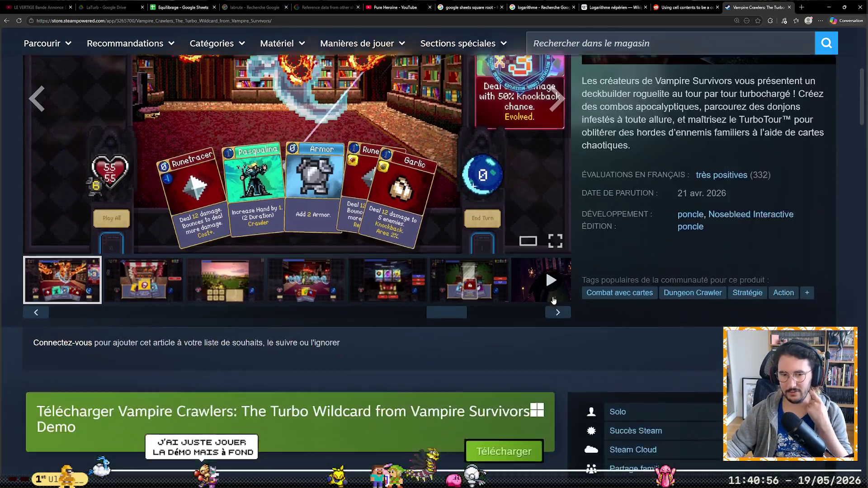
scroll(657, 199, down, 3)
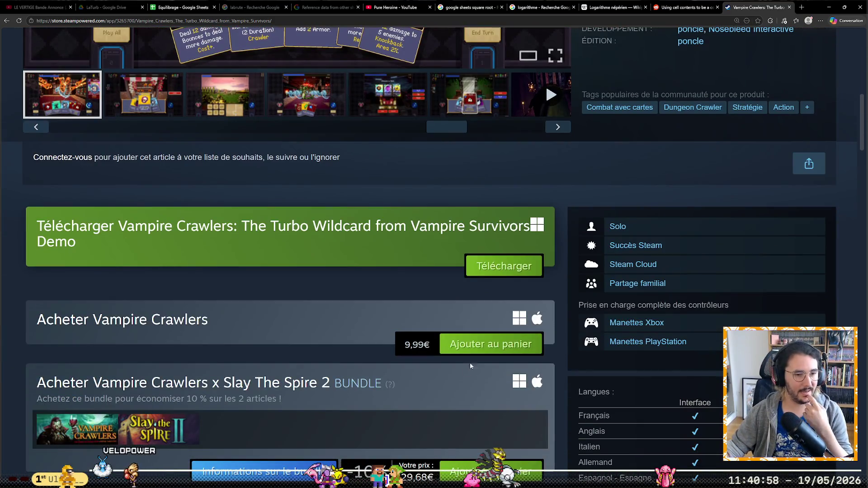
scroll(633, 115, down, 2)
scroll(570, 303, down, 2)
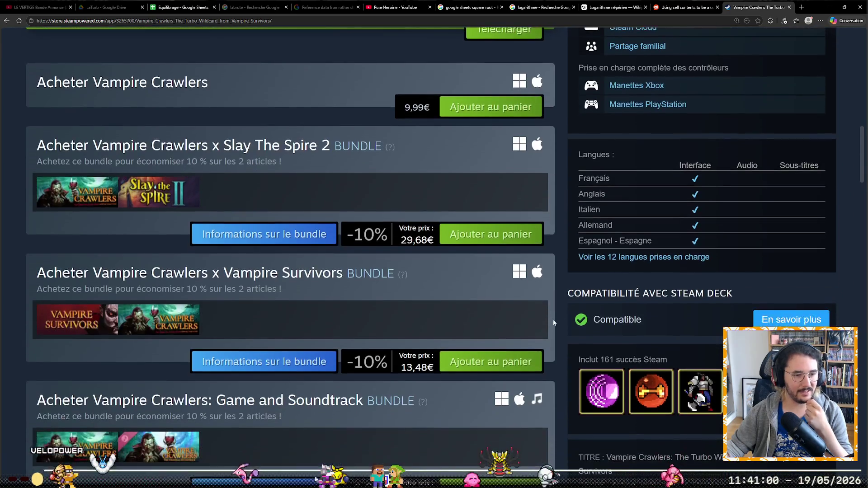
scroll(554, 319, down, 4)
scroll(543, 329, down, 3)
scroll(543, 328, up, 4)
scroll(534, 345, up, 4)
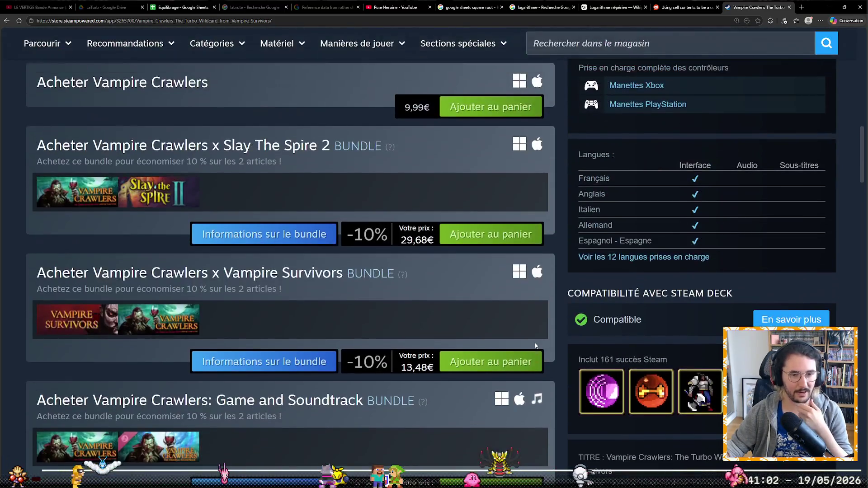
scroll(537, 337, up, 3)
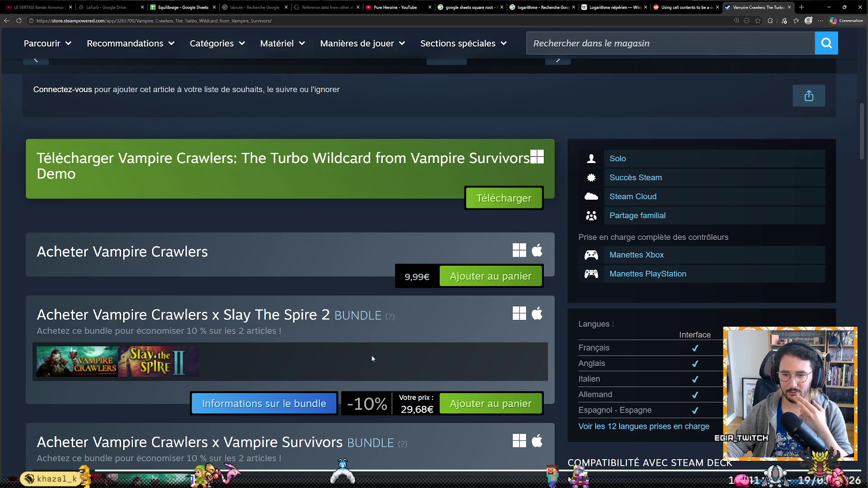
scroll(371, 355, up, 2)
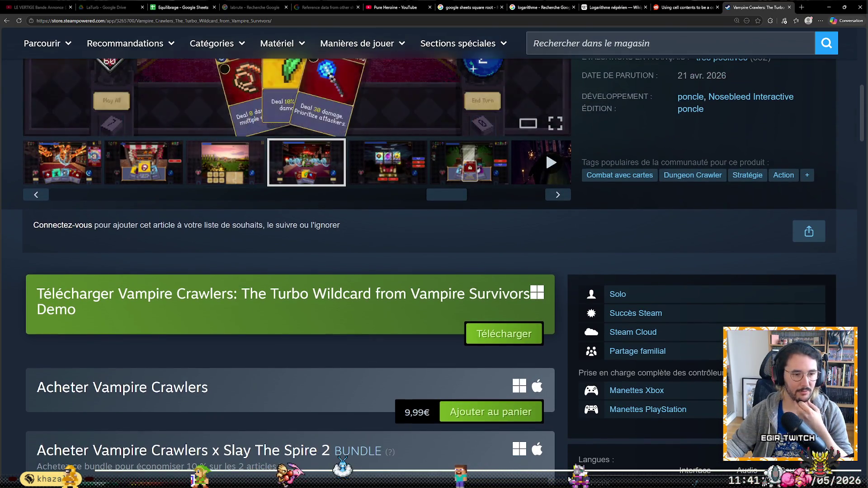
scroll(376, 358, up, 2)
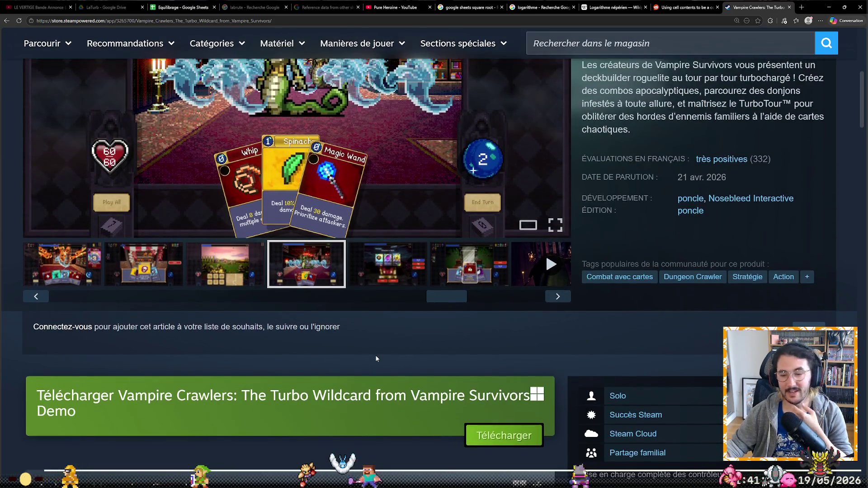
scroll(376, 372, up, 3)
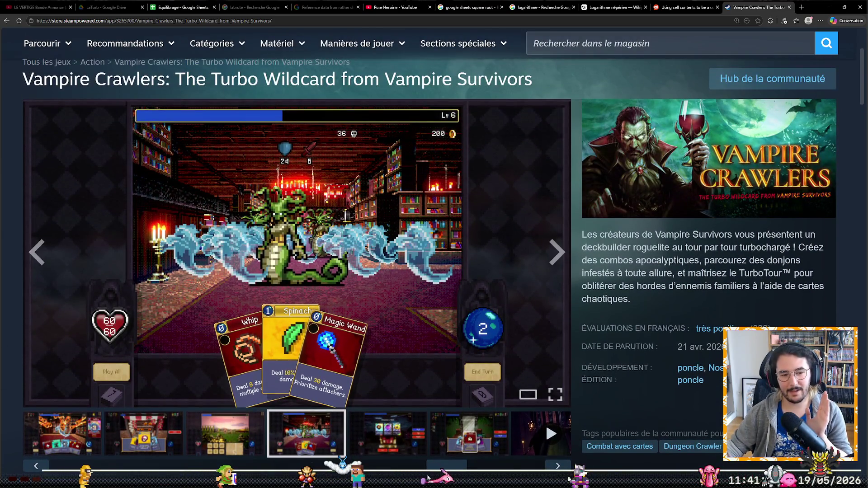
drag(426, 475, 84, 478)
Click through the Hellfire, library battle and Garlic card screenshots several times.
click(271, 435)
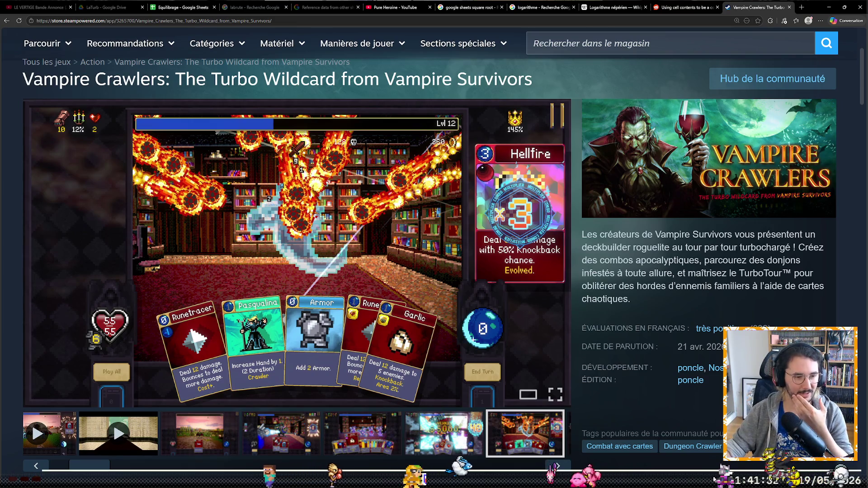
scroll(157, 437, left, 1)
click(196, 432)
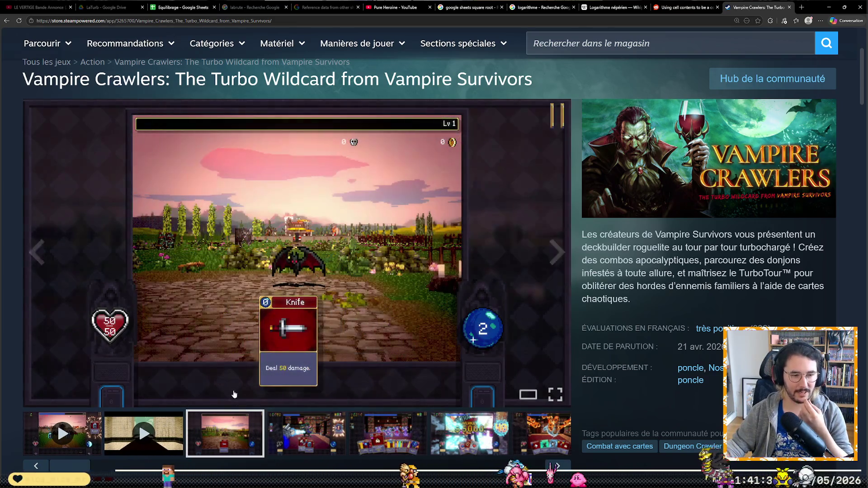
click(303, 449)
click(376, 442)
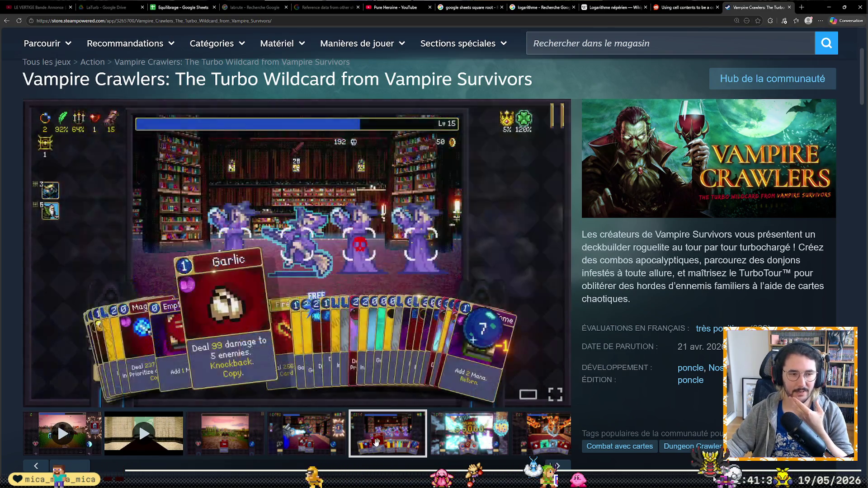
click(333, 442)
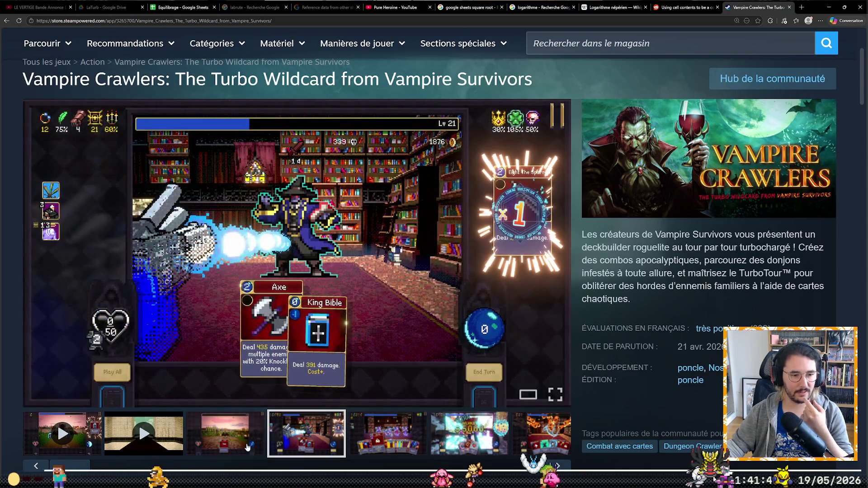
click(252, 450)
click(312, 441)
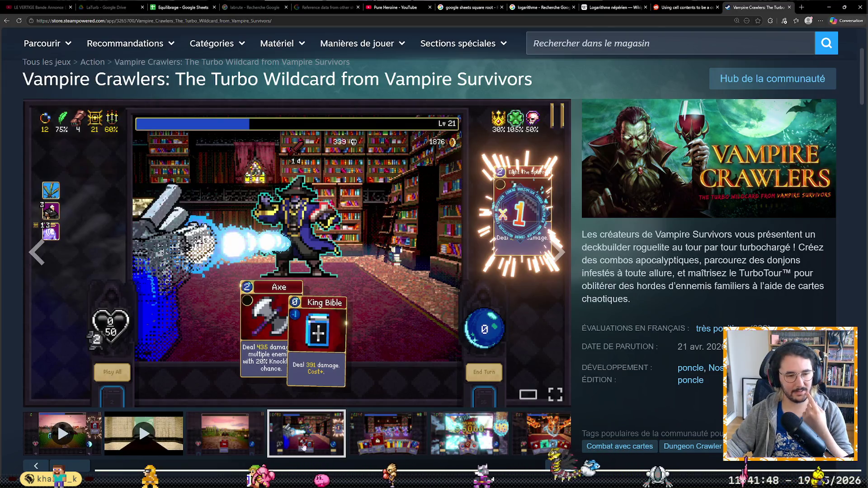
click(410, 423)
scroll(276, 451, down, 10)
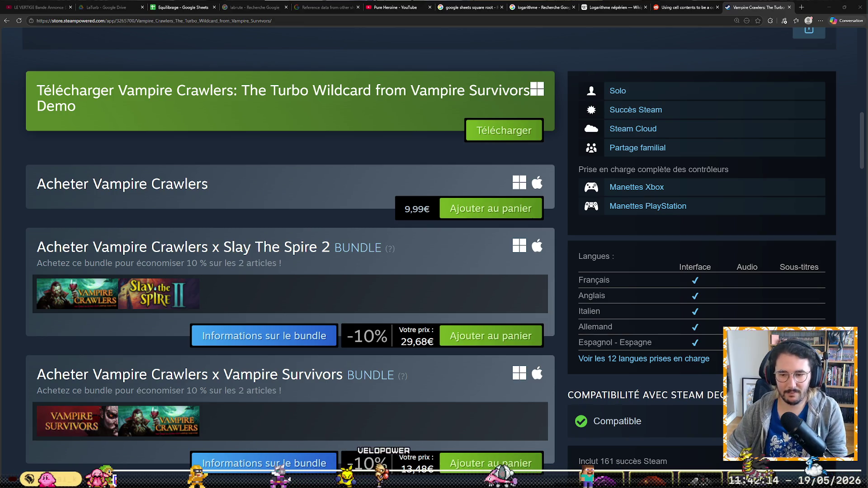
scroll(620, 298, up, 10)
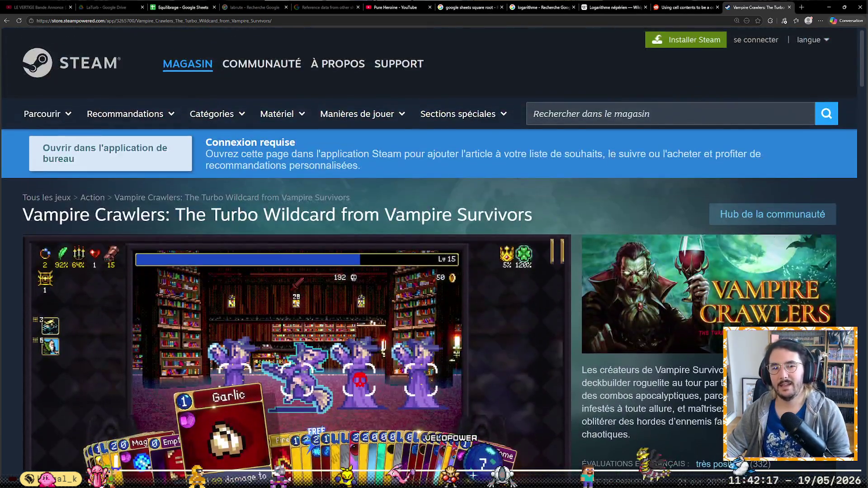
Search the store for 'carnaval marbl' and open the Carnaval Marbles page.
click(603, 116)
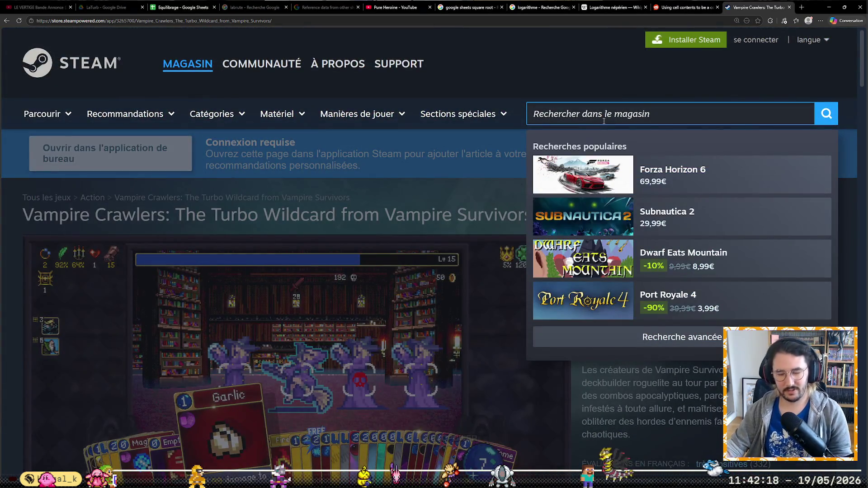
text(ki)
key(BackSpace)
key(BackSpace)
text(caravan)
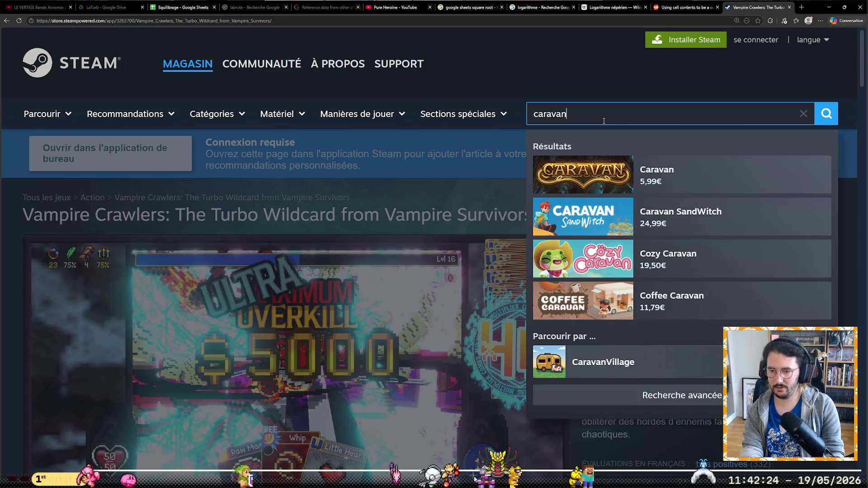
key(BackSpace)
key(BackSpace)
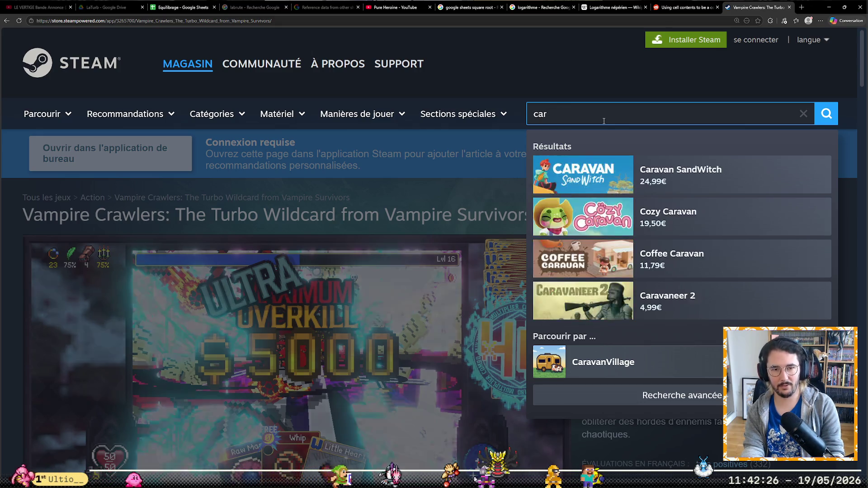
text(n)
text(aval m)
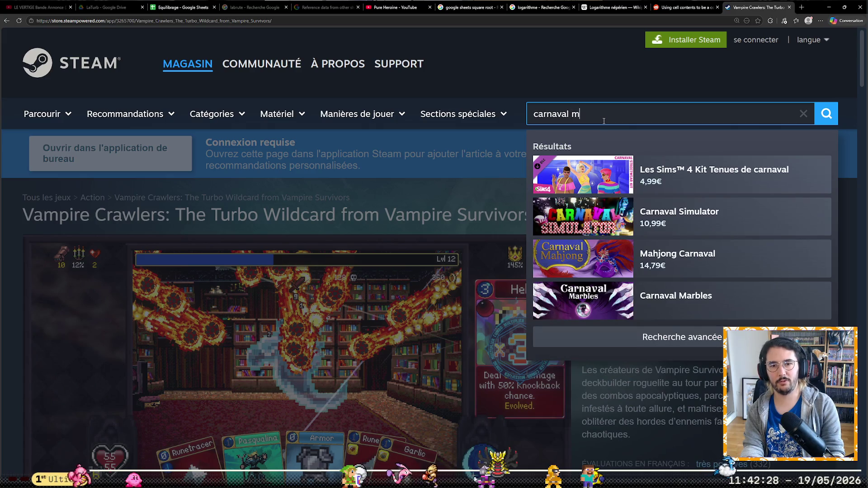
text(rbl)
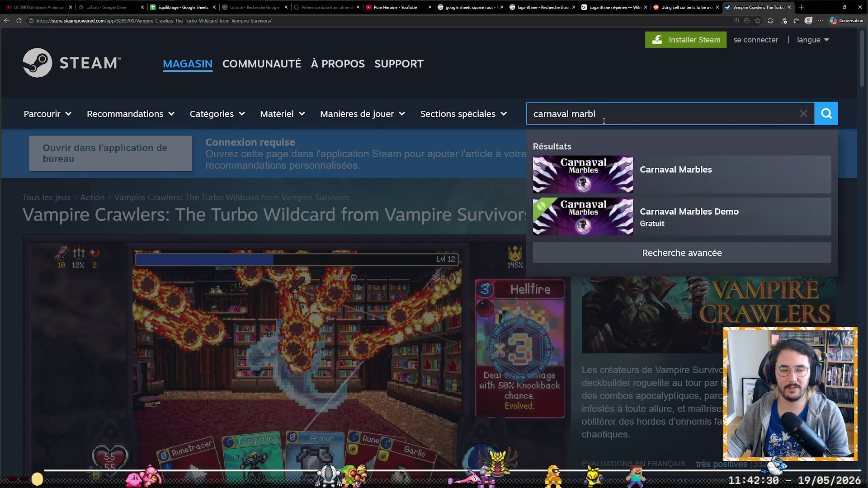
click(665, 179)
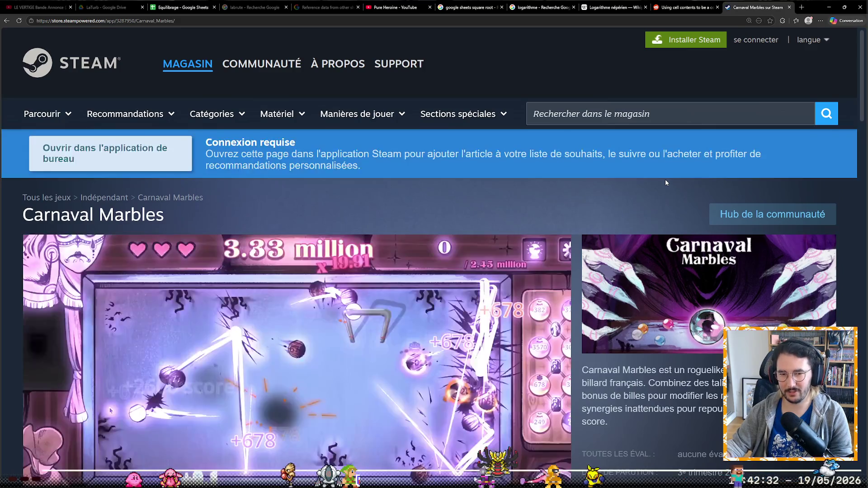
scroll(495, 302, down, 2)
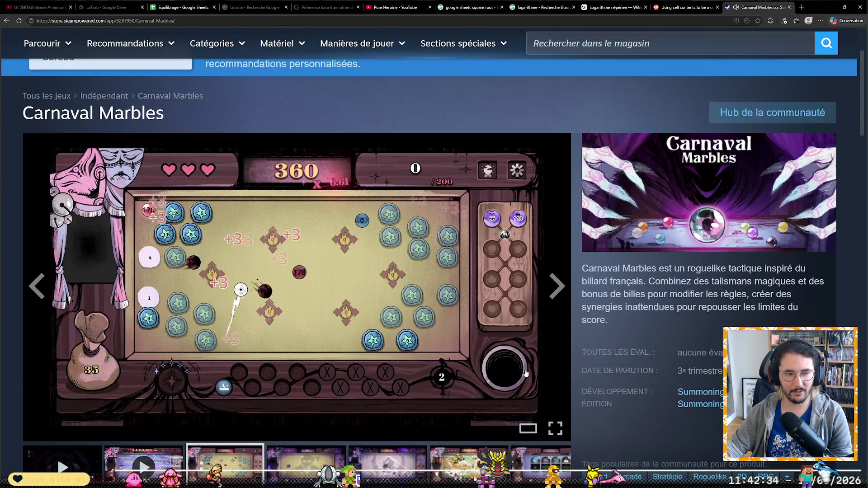
scroll(525, 373, down, 1)
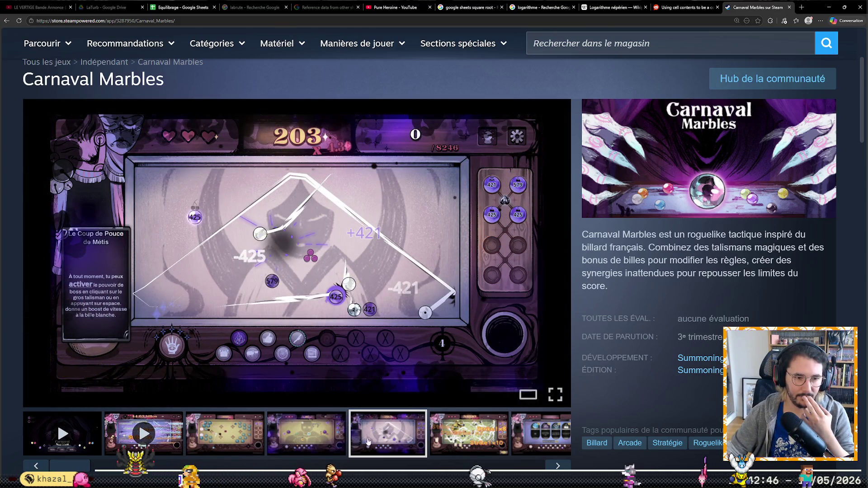
Browse Carnaval Marbles screenshots and enlarge then close the purple gameplay shot.
click(453, 438)
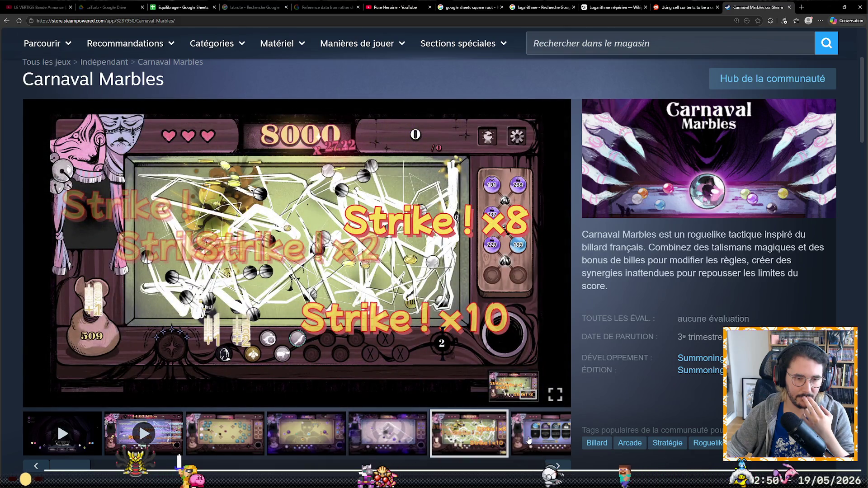
click(529, 440)
click(450, 434)
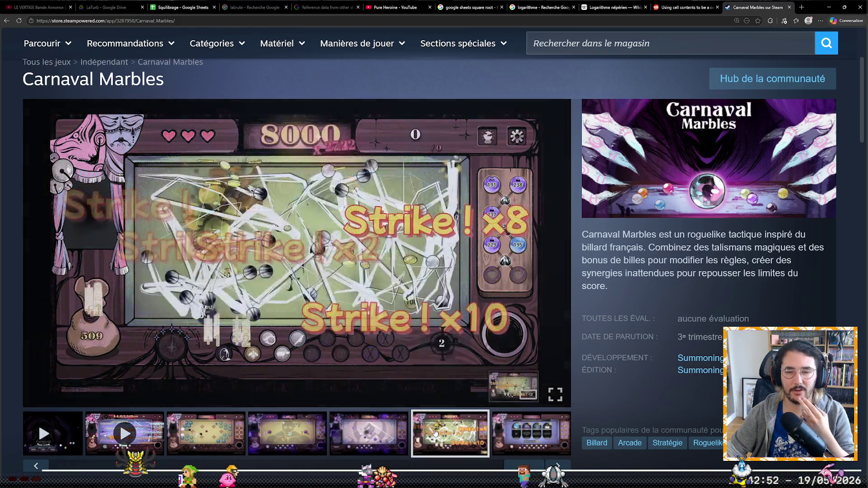
click(343, 434)
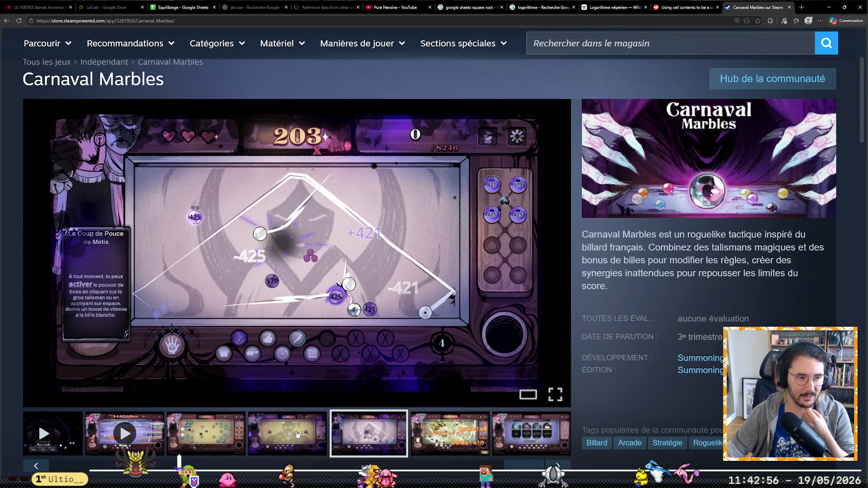
click(114, 318)
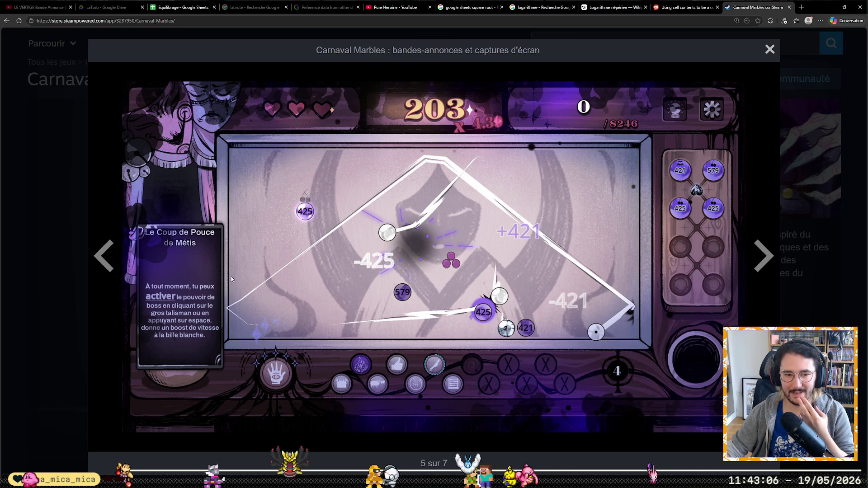
click(58, 324)
scroll(67, 316, down, 6)
scroll(67, 316, down, 3)
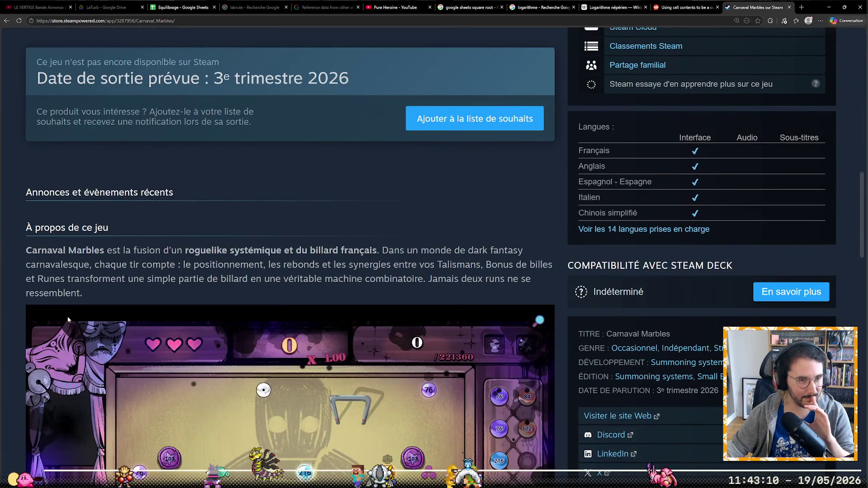
scroll(295, 343, up, 3)
scroll(295, 346, down, 6)
scroll(322, 372, down, 1)
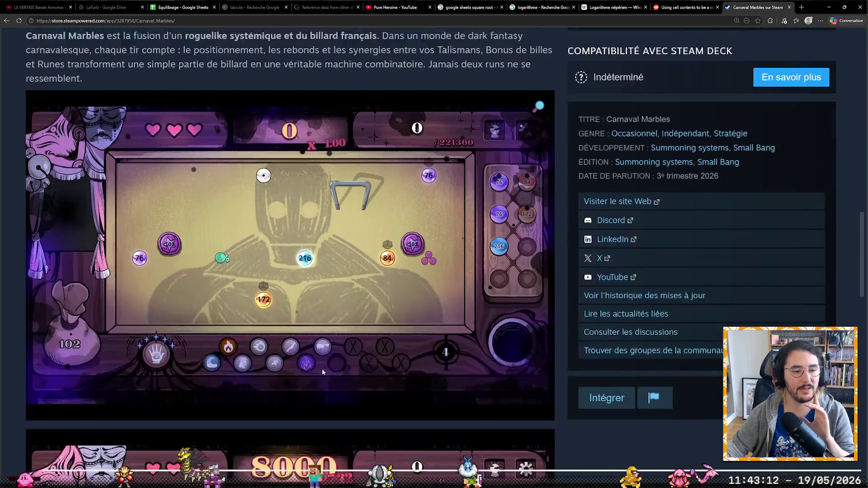
scroll(325, 371, down, 4)
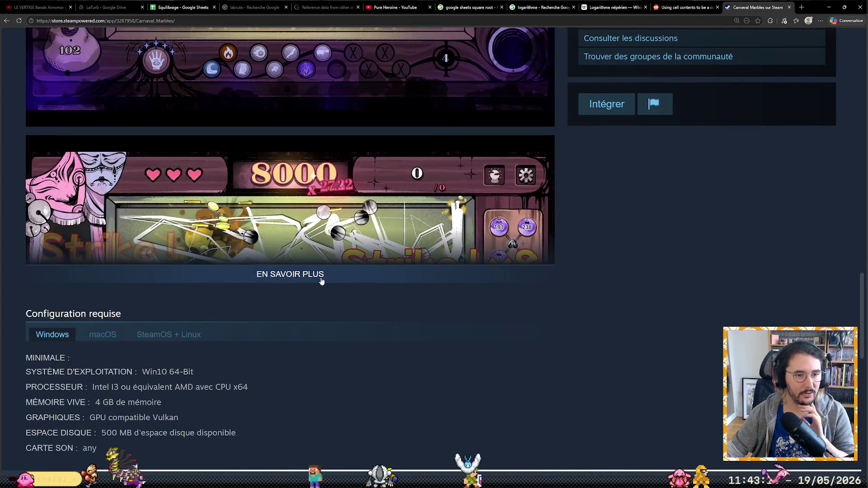
Expand the full Carnaval Marbles description via EN SAVOIR PLUS.
click(321, 281)
scroll(487, 393, down, 3)
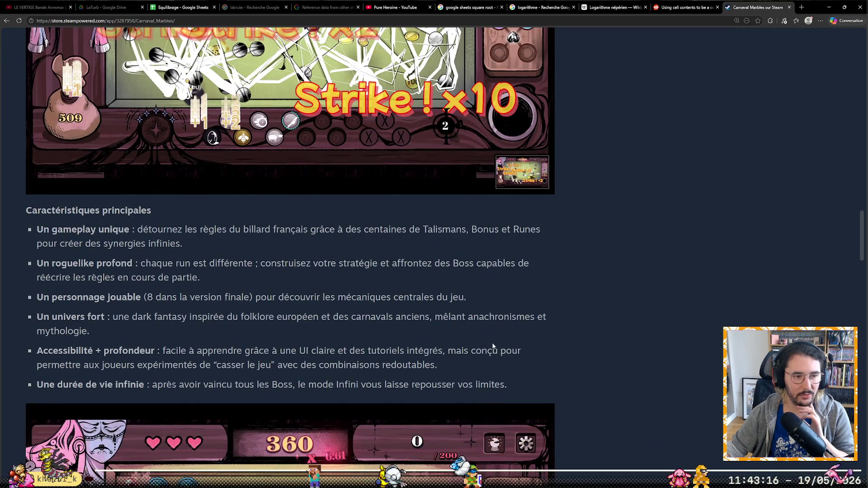
scroll(493, 347, down, 4)
scroll(502, 344, down, 4)
scroll(487, 407, down, 3)
scroll(490, 440, down, 2)
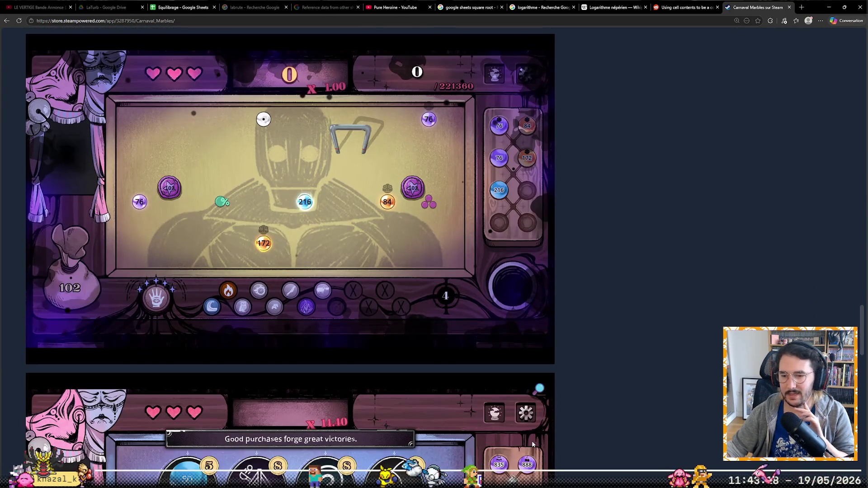
scroll(653, 428, down, 5)
scroll(654, 427, down, 3)
scroll(685, 348, down, 4)
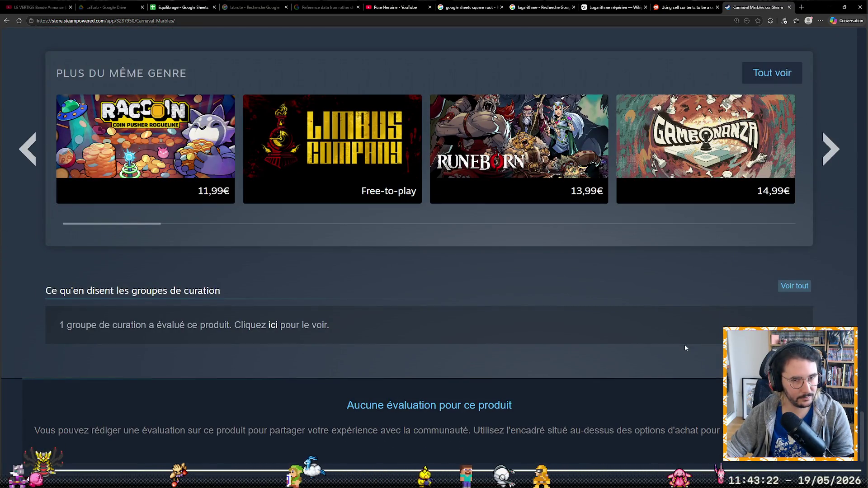
mouse_move(702, 129)
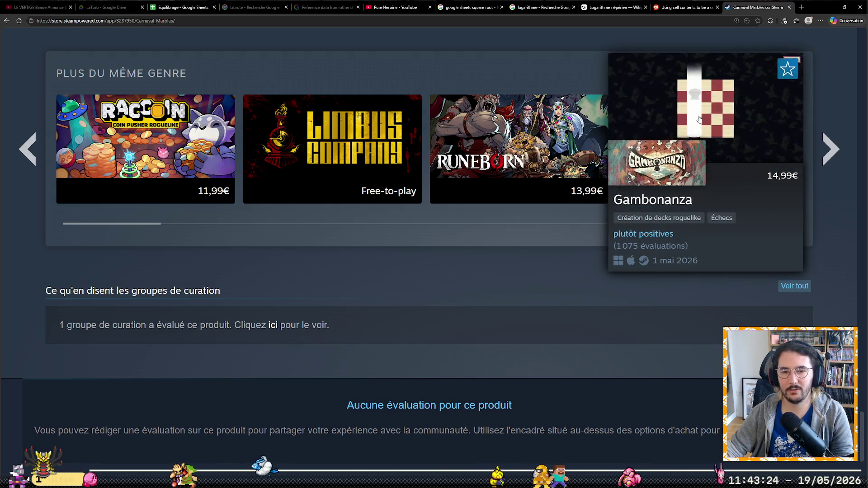
Open Gambonanza from the similar games and view a screenshot enlarged in the lightbox.
click(696, 118)
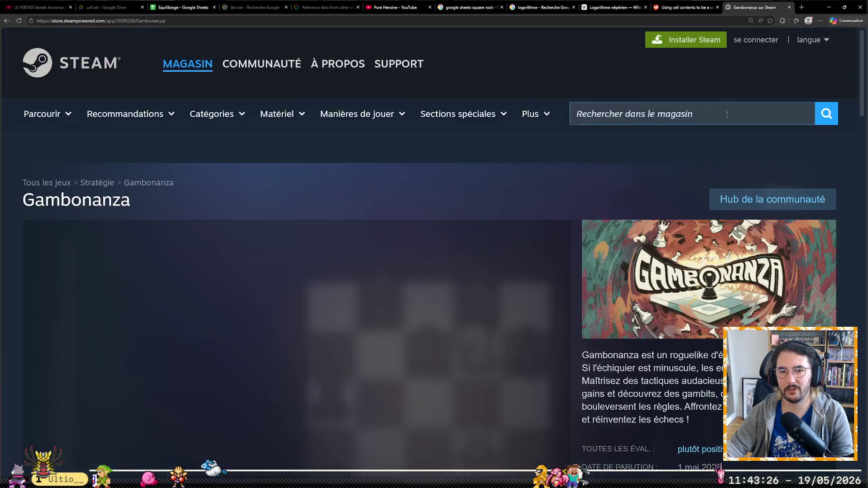
scroll(275, 389, down, 3)
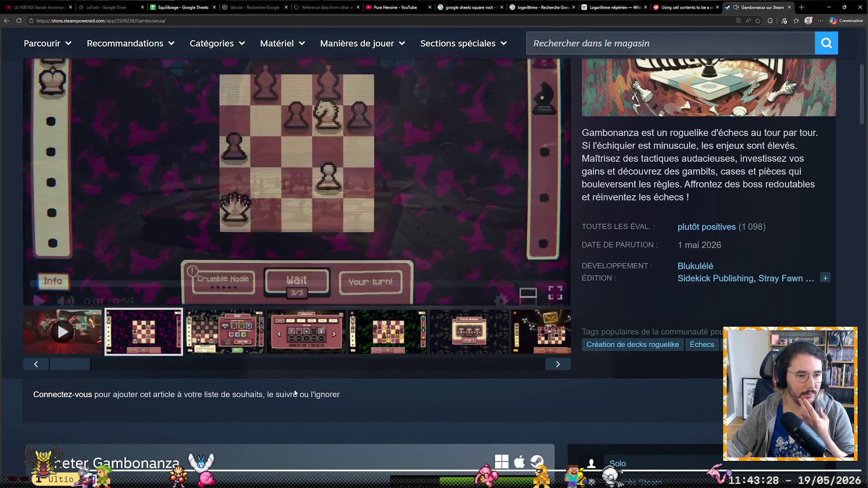
scroll(275, 388, up, 1)
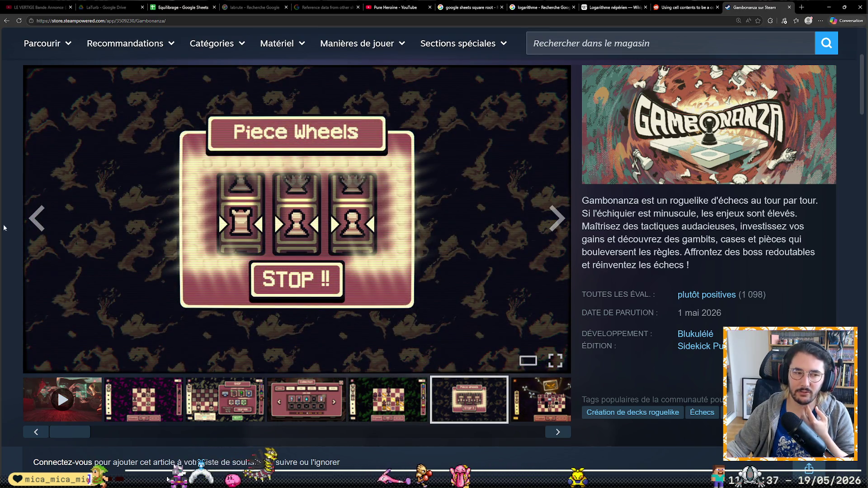
click(217, 213)
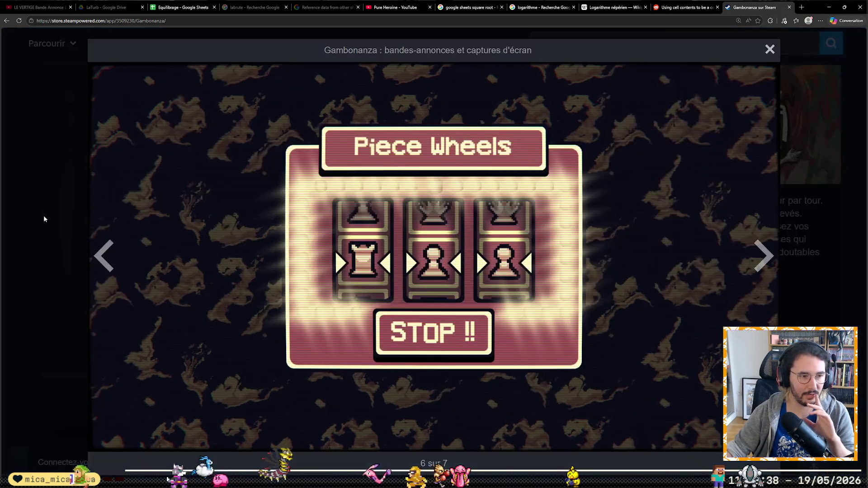
click(104, 256)
click(54, 246)
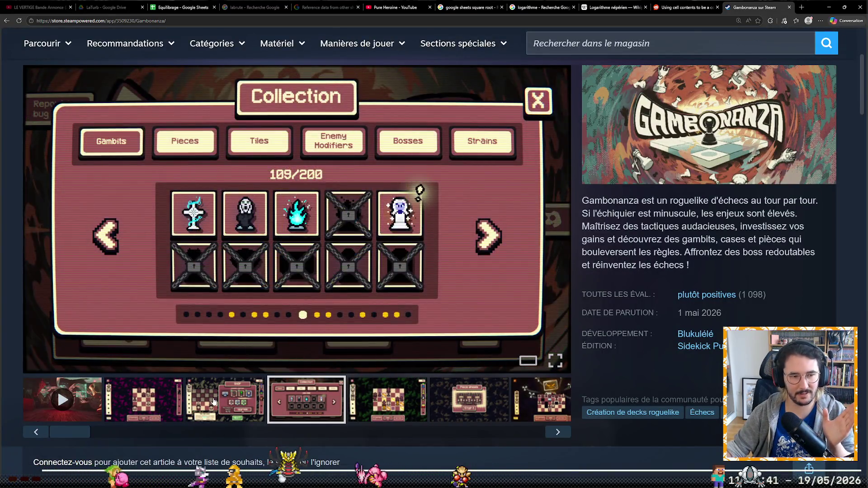
Click through Gambonanza's Shop, Collection, chess-board, green and boss board screenshots.
click(203, 415)
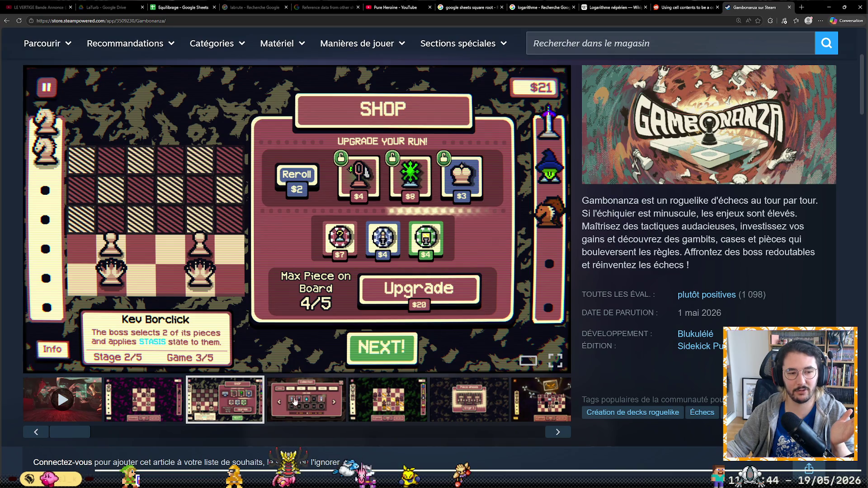
click(293, 401)
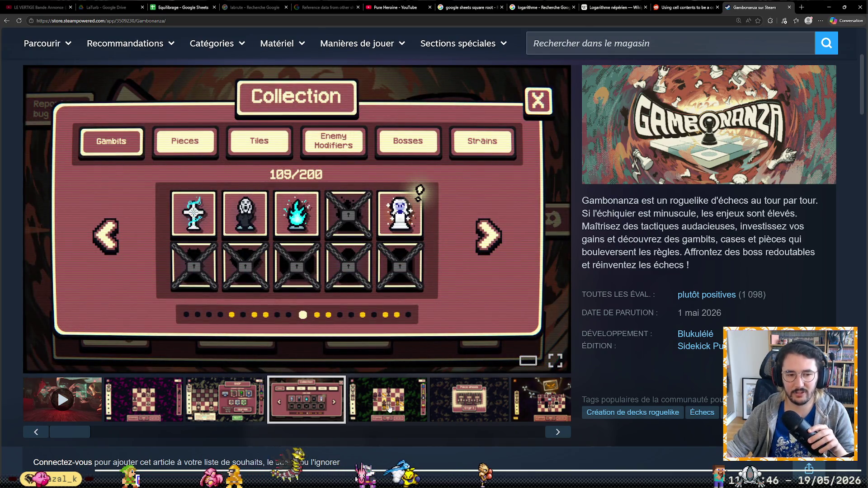
click(373, 402)
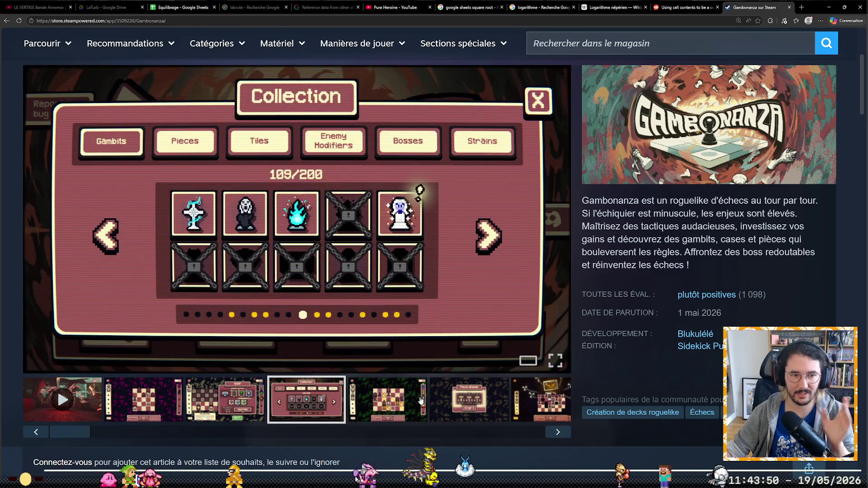
click(451, 401)
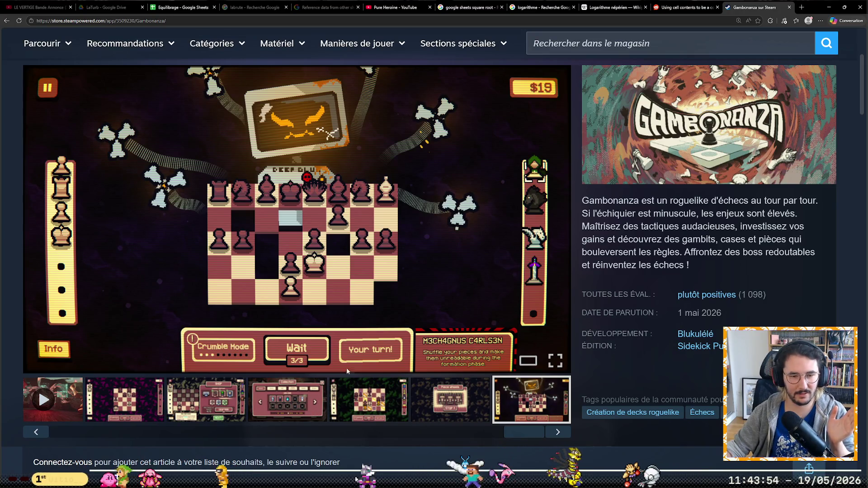
mouse_move(296, 218)
click(381, 410)
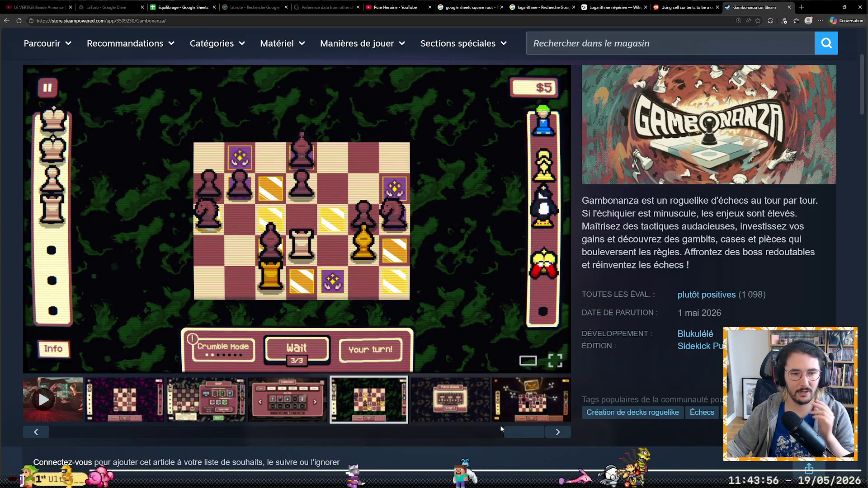
click(532, 400)
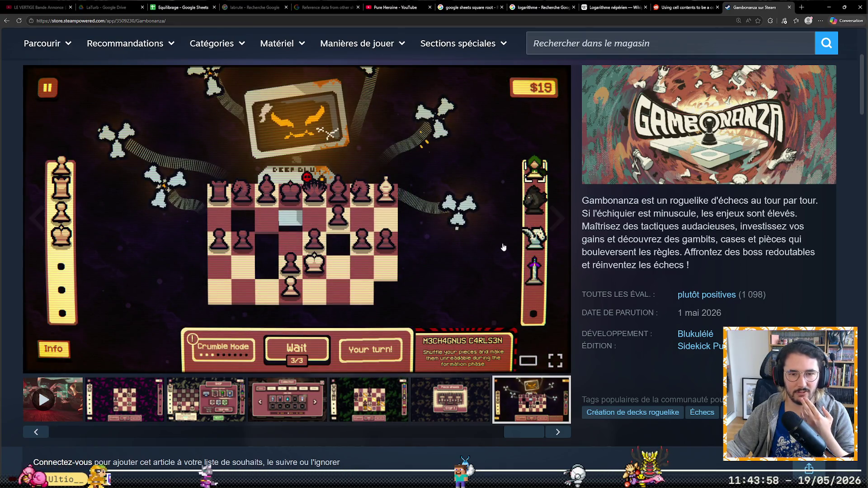
click(411, 387)
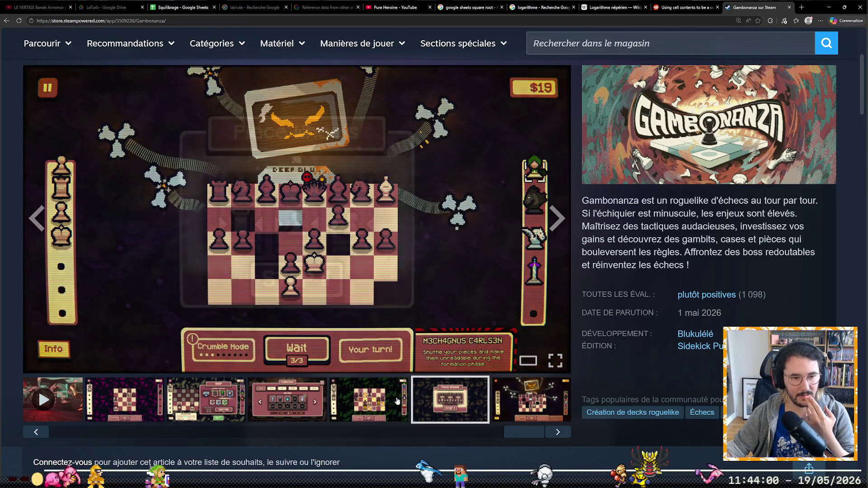
click(370, 389)
click(324, 383)
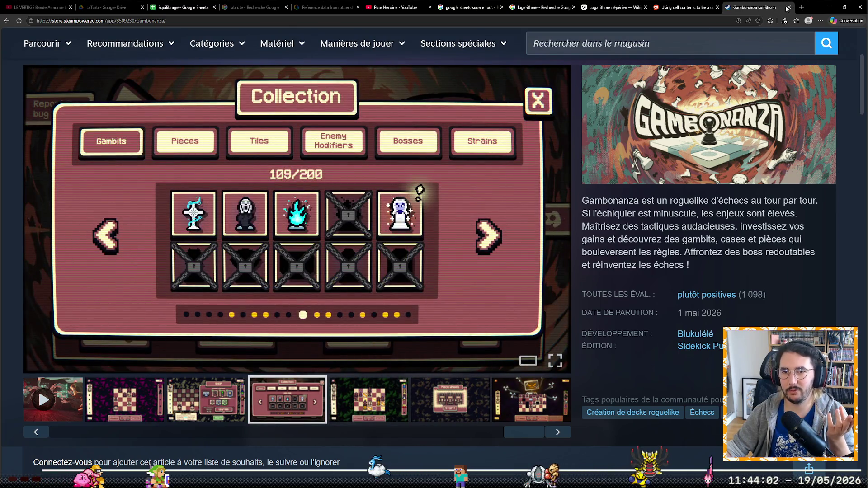
click(674, 23)
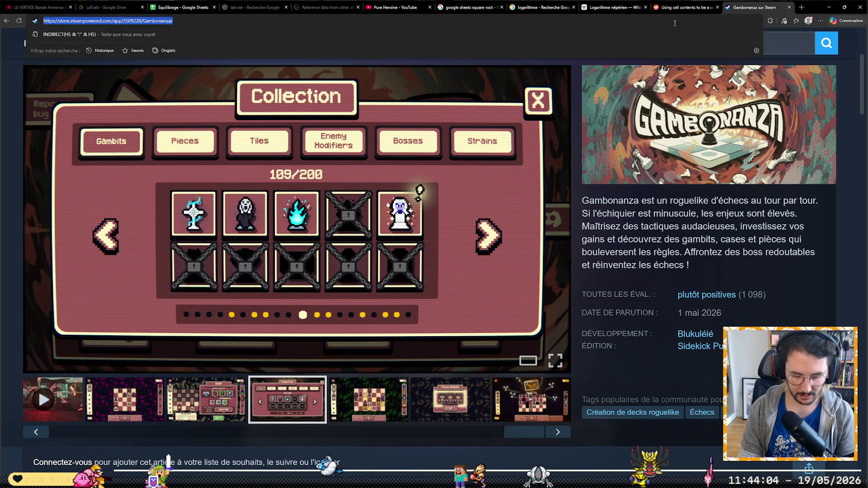
text(kindahardgolf.com)
Load kindahardgolf.com showing daily hole No. 412.
key(Return)
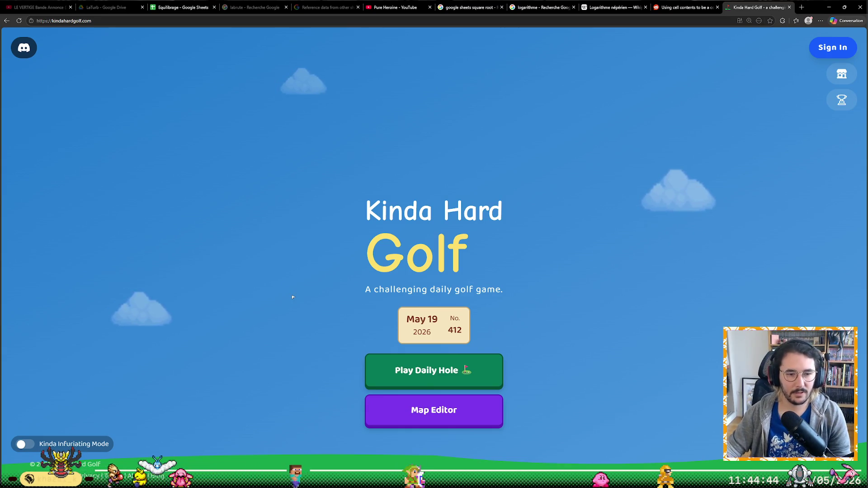
Start the daily hole, dismiss the instructions and shoot the first four strokes up the course.
click(415, 374)
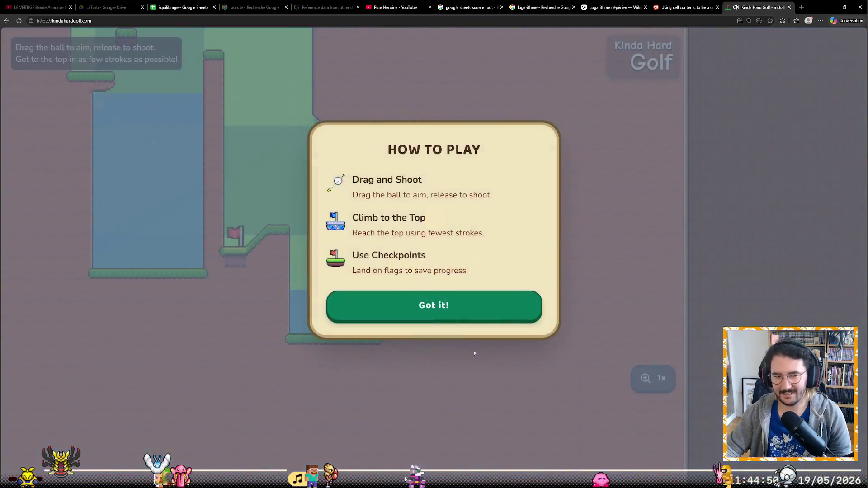
click(460, 344)
mouse_move(340, 319)
mouse_down()
mouse_move(354, 296)
mouse_move(322, 345)
mouse_move(332, 360)
mouse_up()
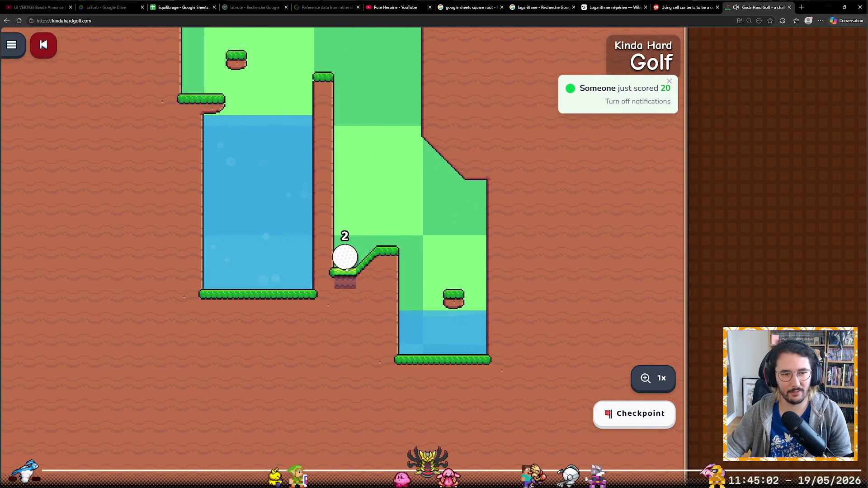
drag(348, 270, 310, 338)
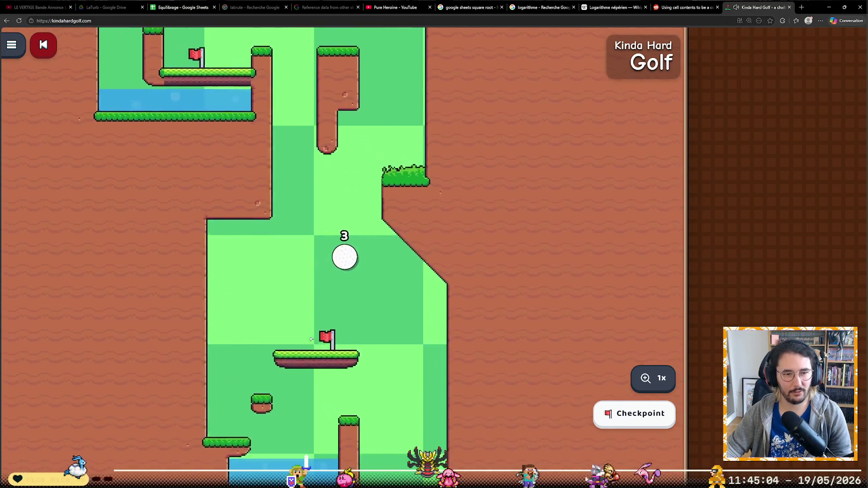
drag(416, 309, 369, 305)
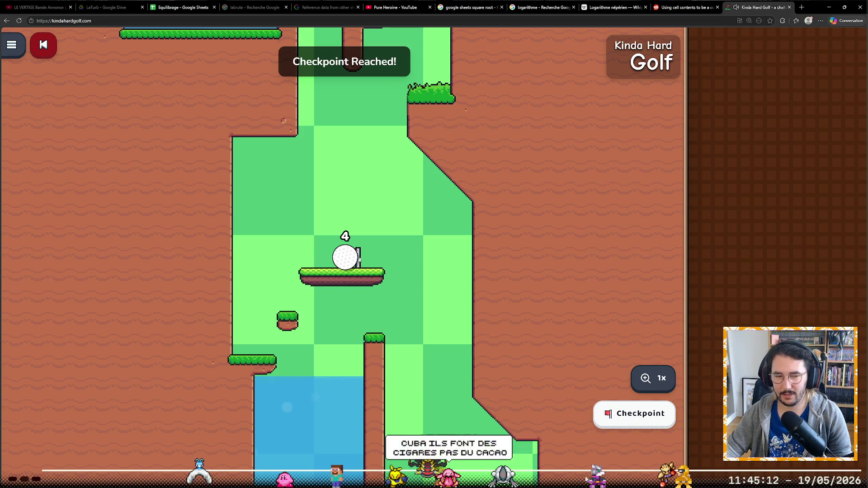
mouse_move(368, 305)
mouse_down()
mouse_move(323, 339)
mouse_move(334, 337)
mouse_up()
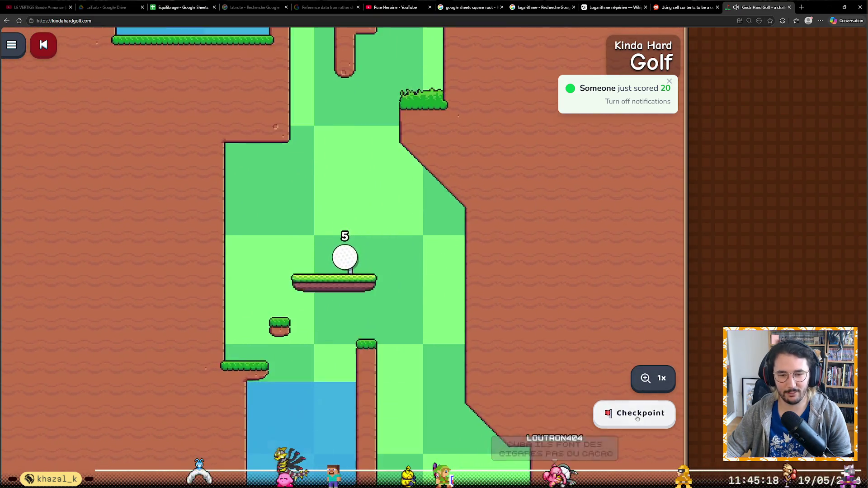
Keep shooting from the checkpoint platform to bring the ball up the slope onto the flag ledge.
drag(352, 325, 352, 332)
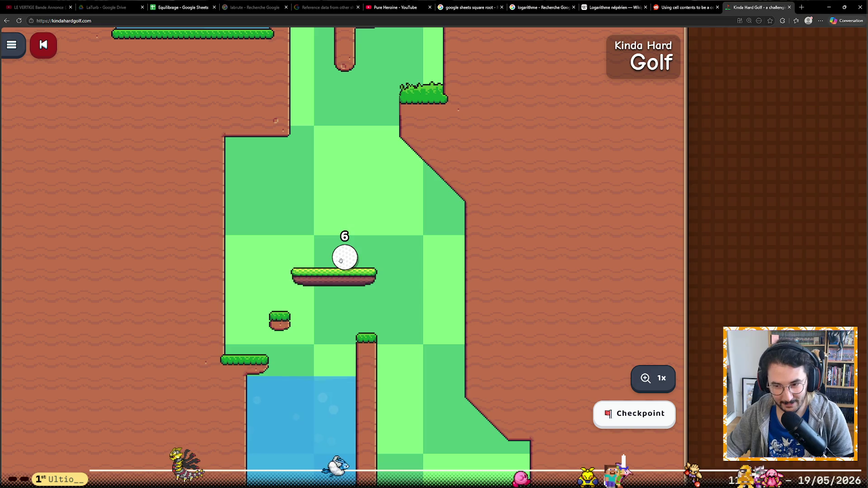
drag(346, 265, 356, 340)
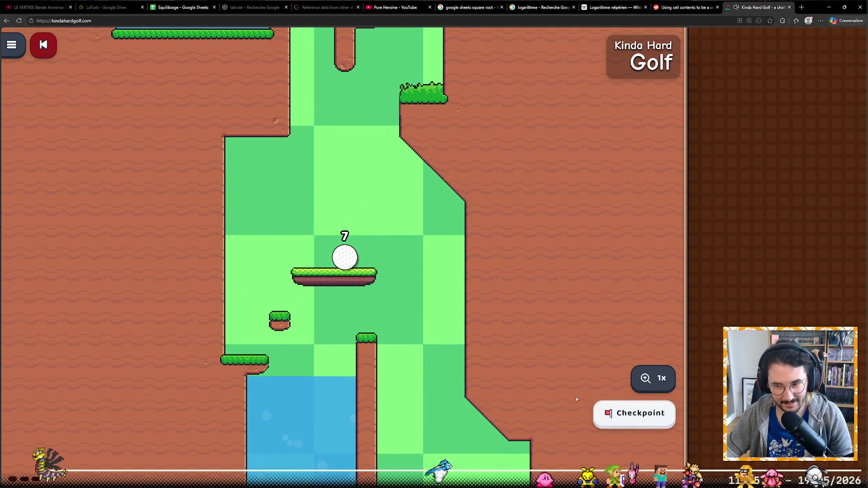
drag(344, 258, 356, 343)
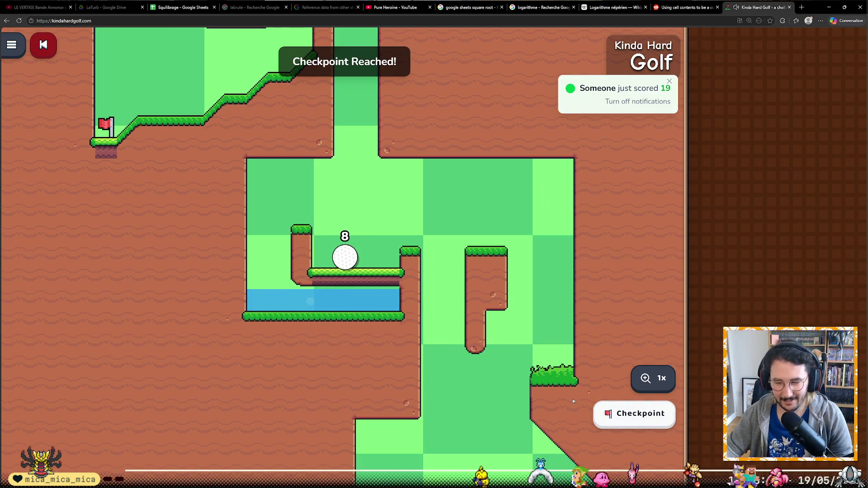
drag(339, 267, 343, 332)
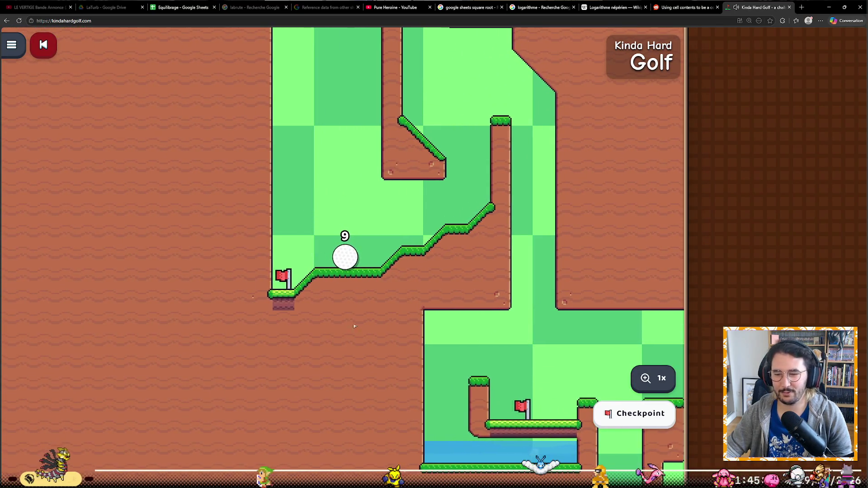
drag(344, 261, 347, 340)
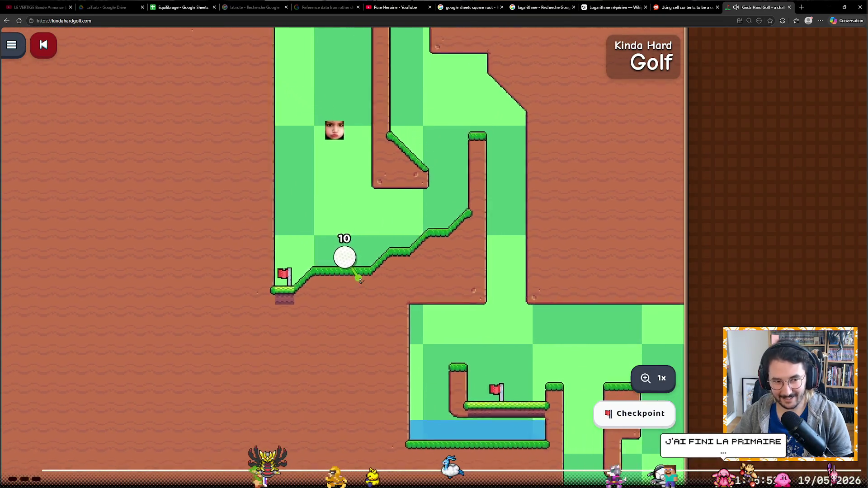
drag(359, 281, 359, 280)
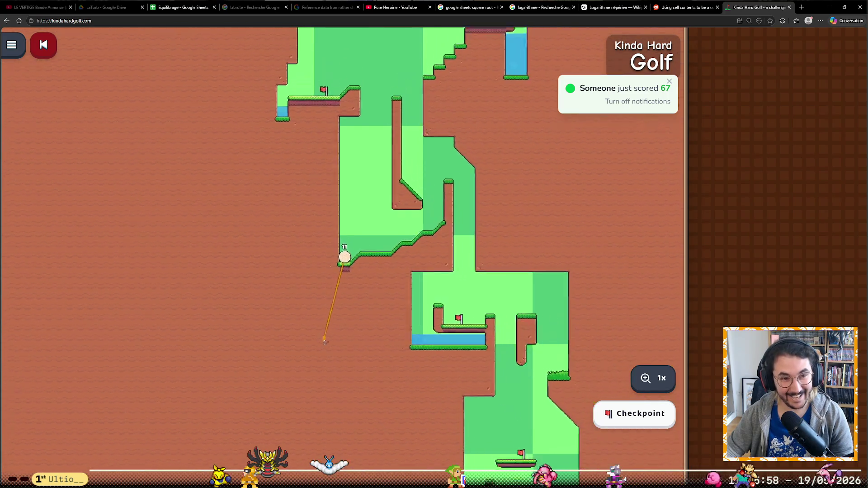
Shoot the ball platform by platform toward and past the checkpoint flag.
drag(347, 265, 312, 342)
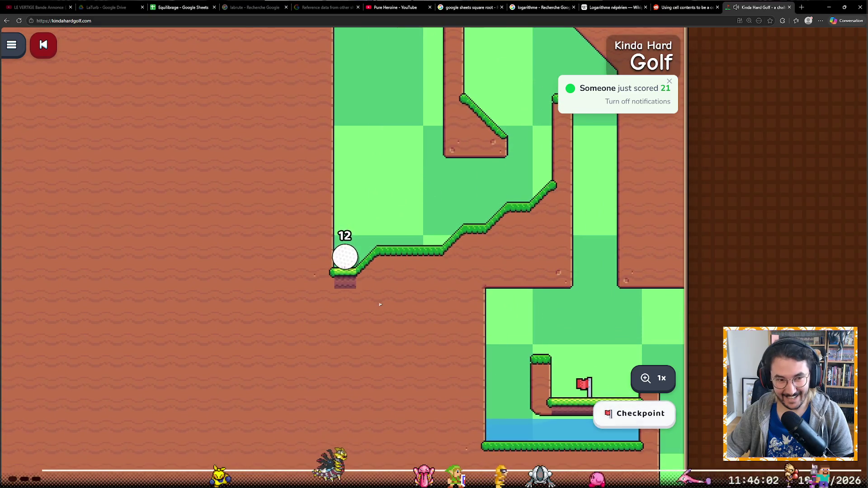
drag(345, 259, 318, 347)
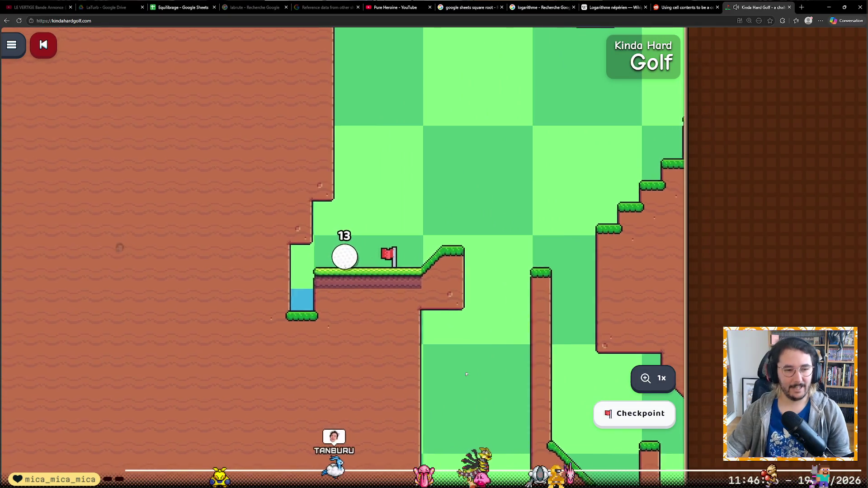
drag(345, 257, 302, 328)
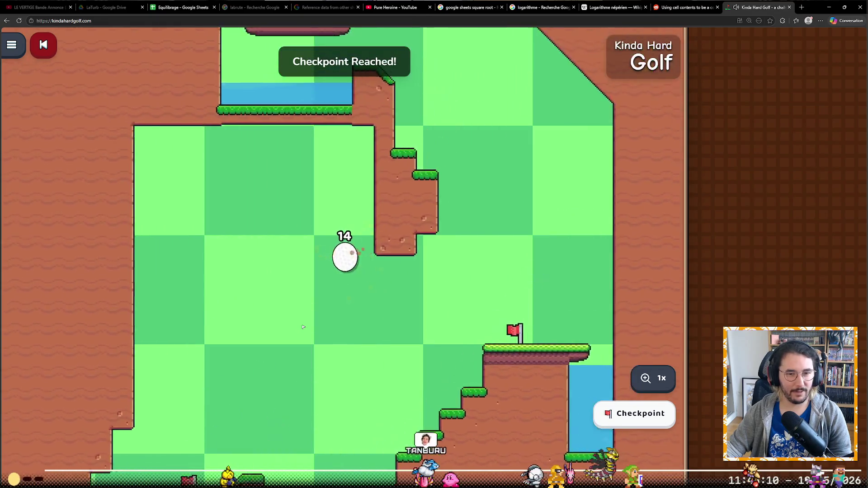
mouse_move(373, 292)
mouse_down()
mouse_move(301, 304)
mouse_move(302, 312)
mouse_move(352, 324)
mouse_up()
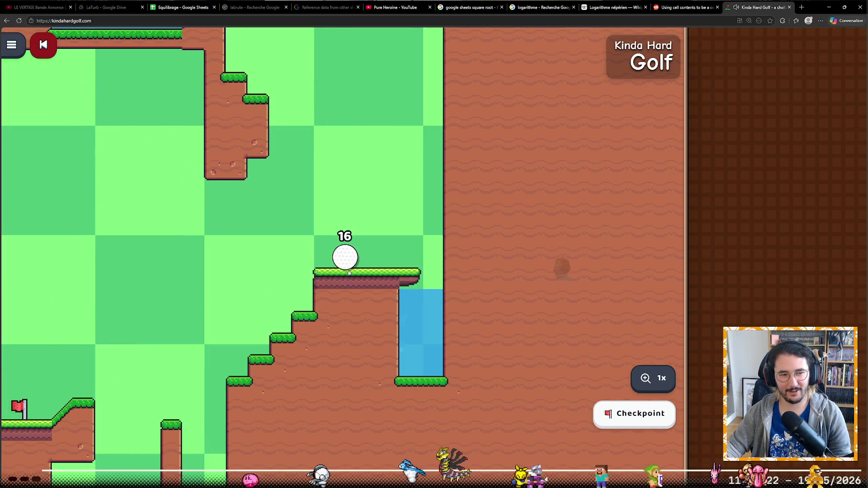
drag(350, 269, 360, 324)
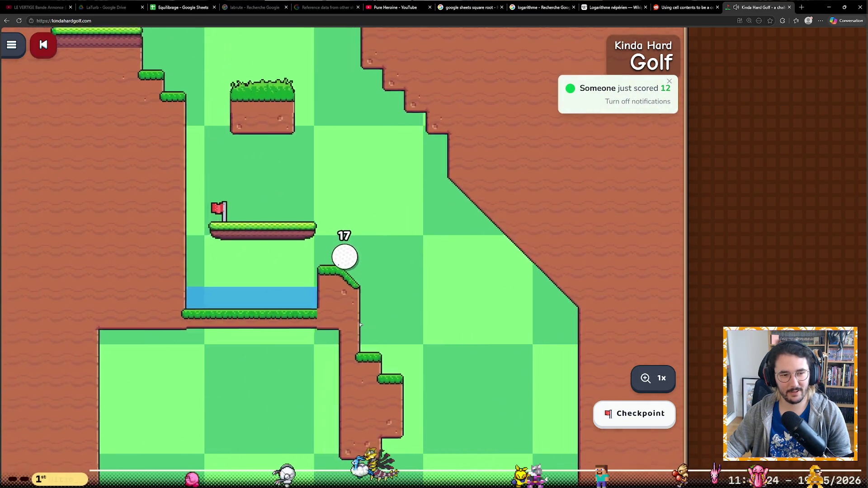
drag(359, 292, 362, 335)
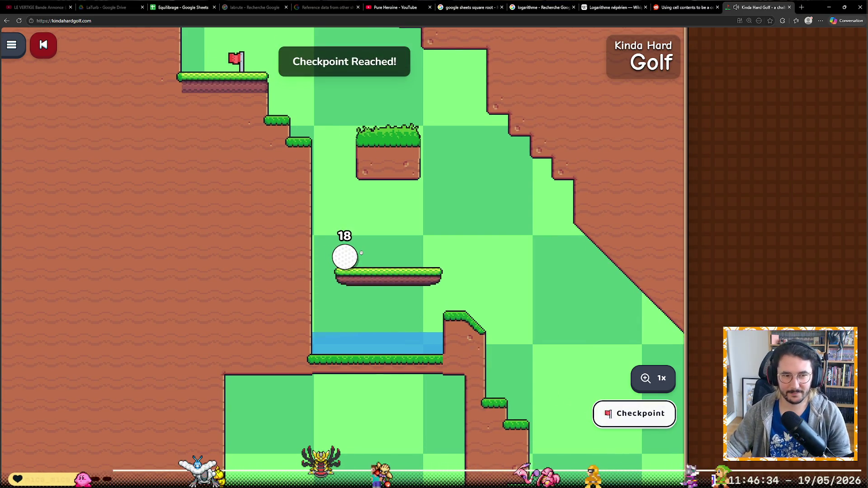
Set a checkpoint, climb to the upper platform and sink the ball to finish in 23 strokes.
drag(329, 266, 349, 287)
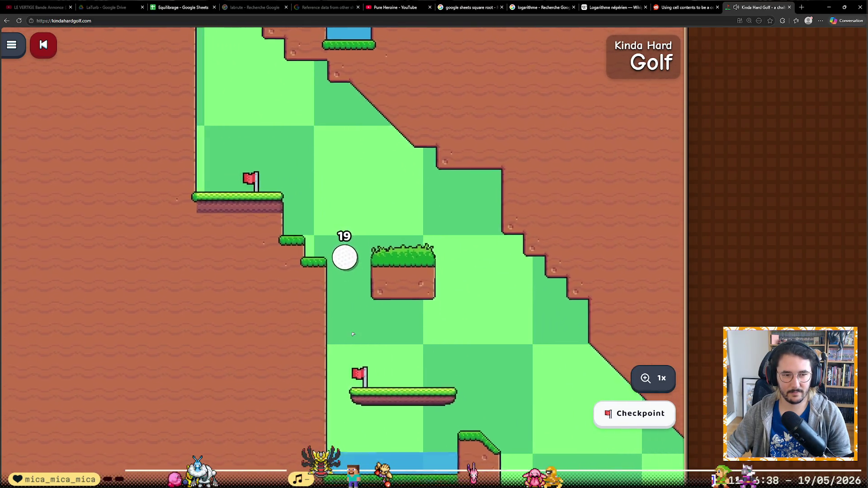
click(621, 413)
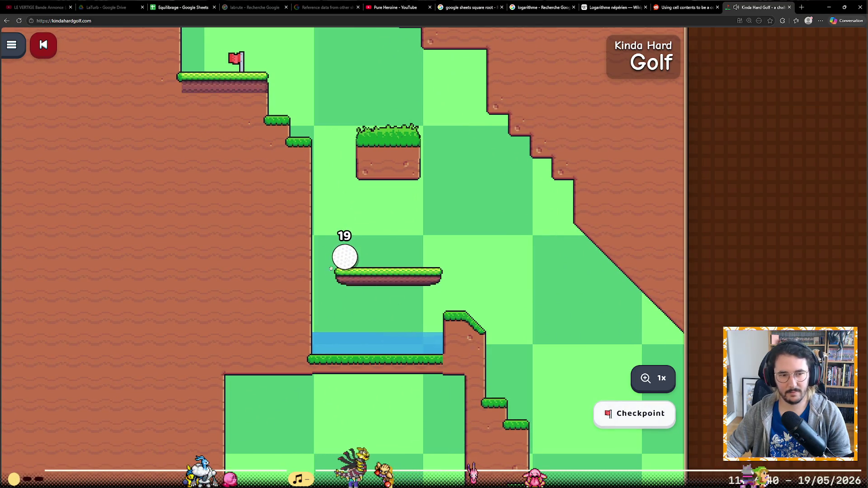
drag(344, 257, 358, 310)
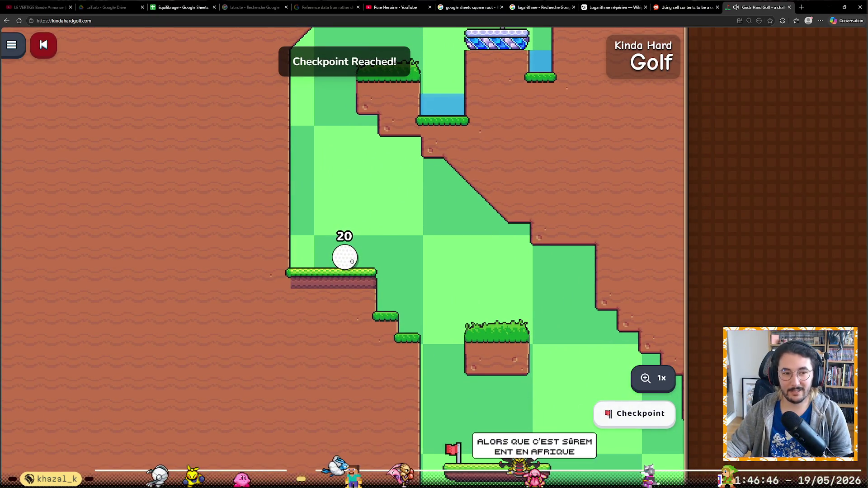
drag(352, 261, 358, 338)
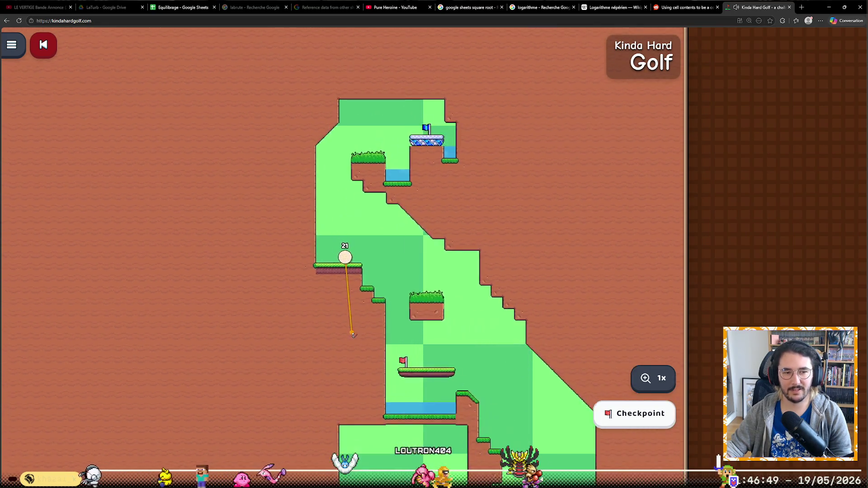
mouse_move(345, 257)
mouse_down()
mouse_move(353, 335)
mouse_move(337, 285)
mouse_up()
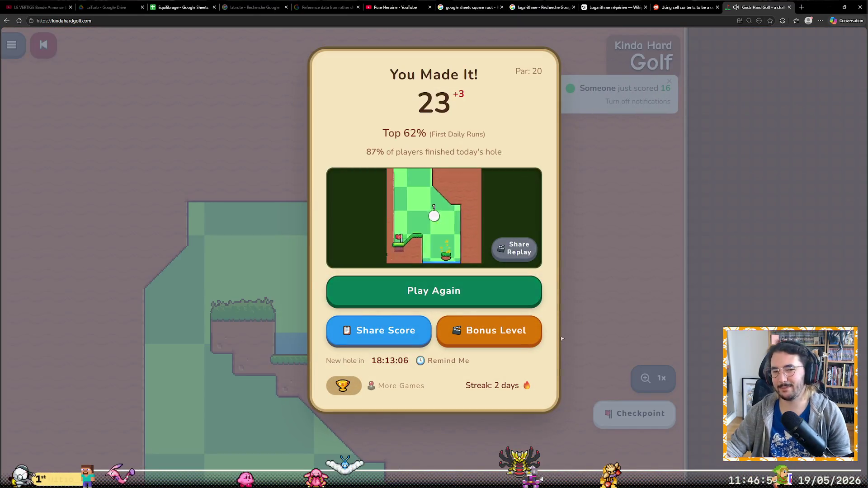
Start the bonus level and climb past its first checkpoint in five strokes, then open a new tab.
click(511, 332)
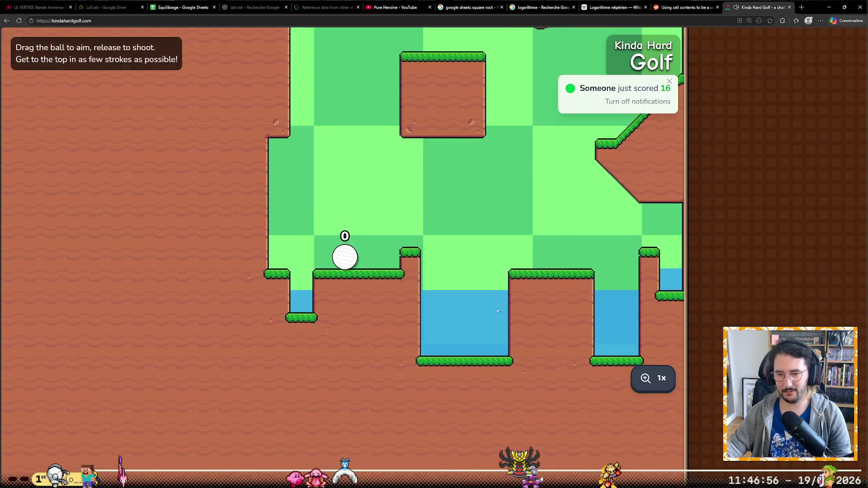
drag(348, 250, 338, 328)
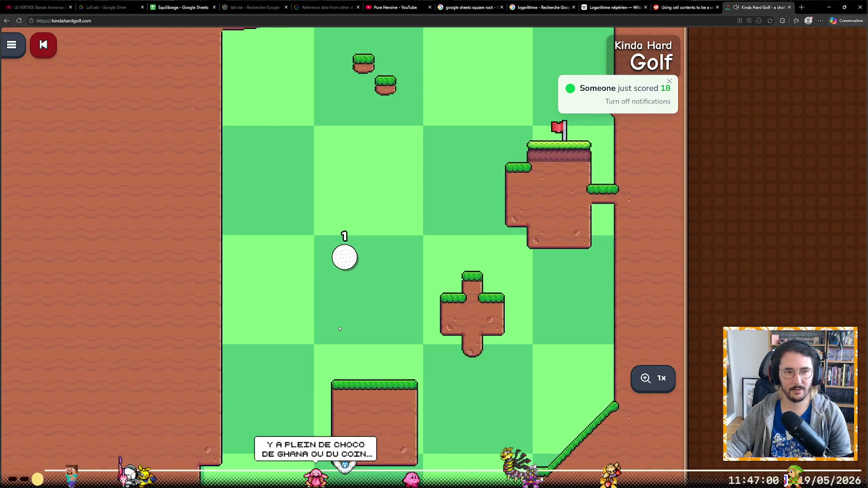
drag(343, 266, 333, 330)
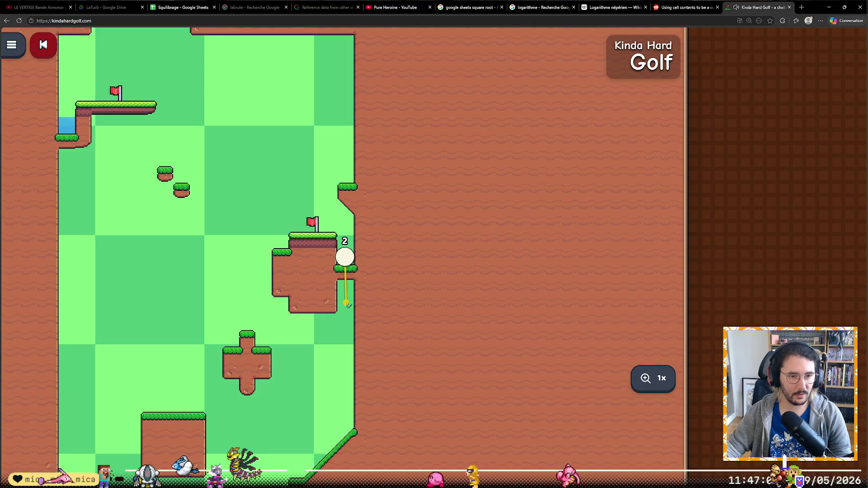
drag(344, 261, 347, 310)
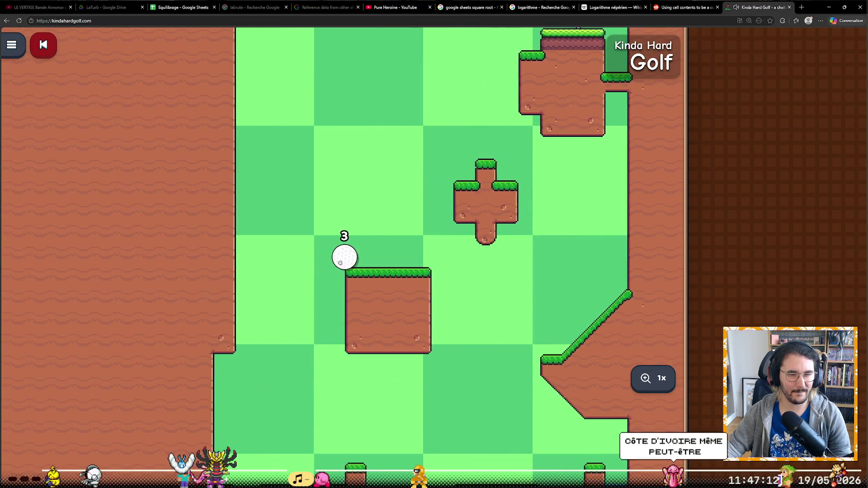
drag(349, 309, 308, 355)
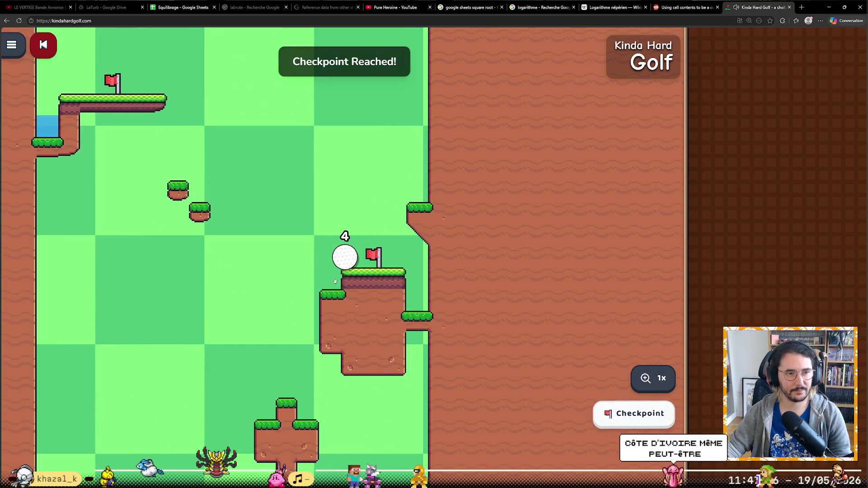
drag(351, 270, 369, 312)
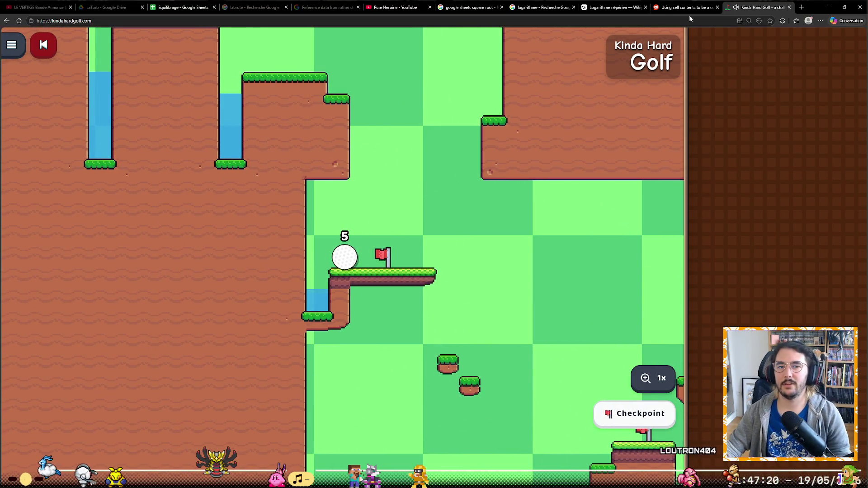
click(804, 8)
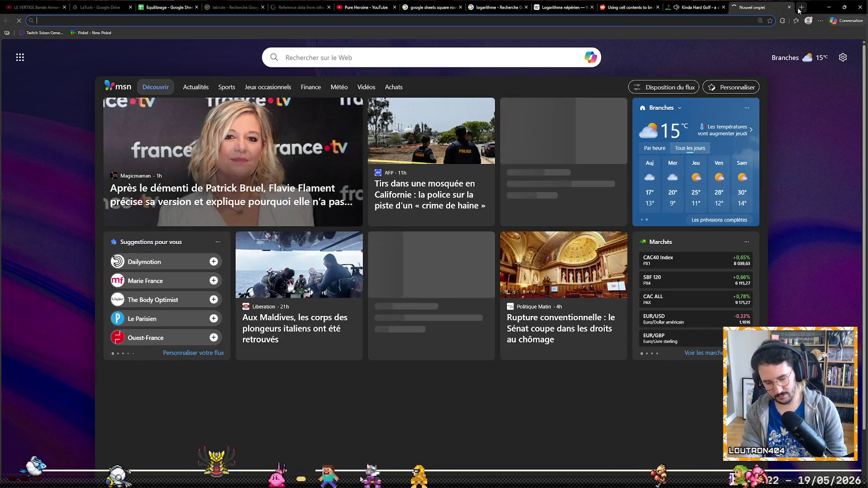
text(cote d)
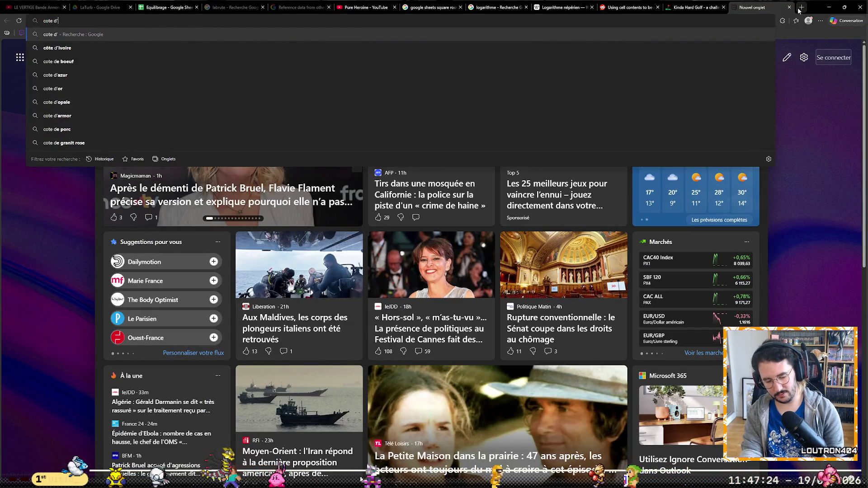
text(aps)
Run the Côte d'Ivoire map search, enlarge the map and pan toward Senegal and the Atlantic.
key(Return)
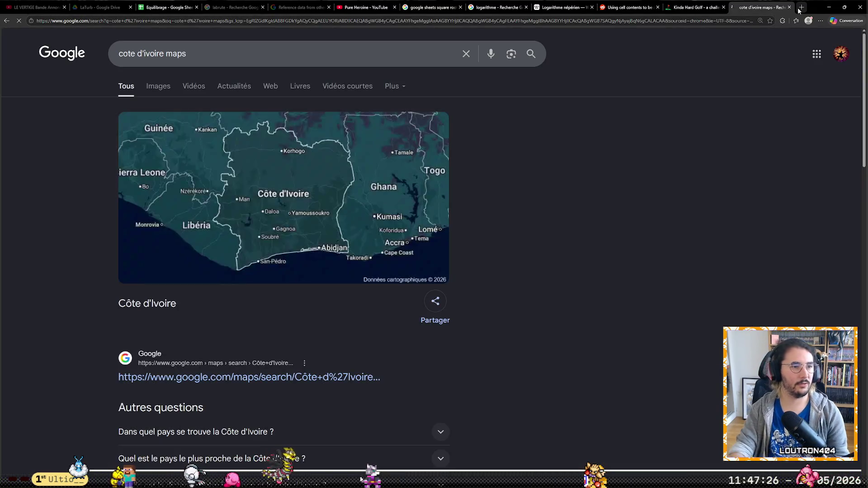
scroll(294, 237, down, 3)
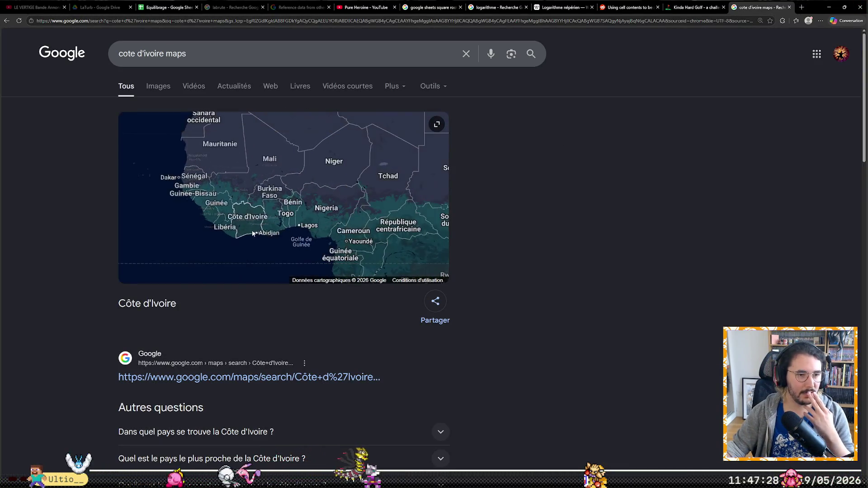
scroll(264, 227, up, 2)
scroll(251, 211, up, 2)
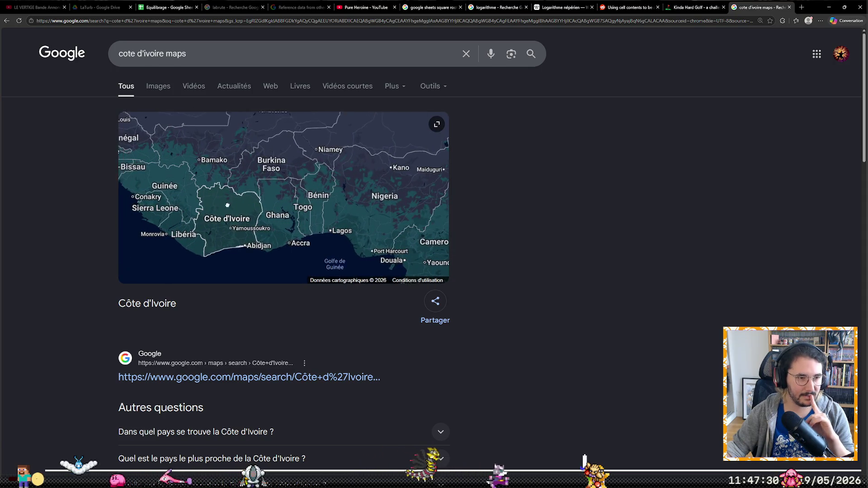
click(251, 211)
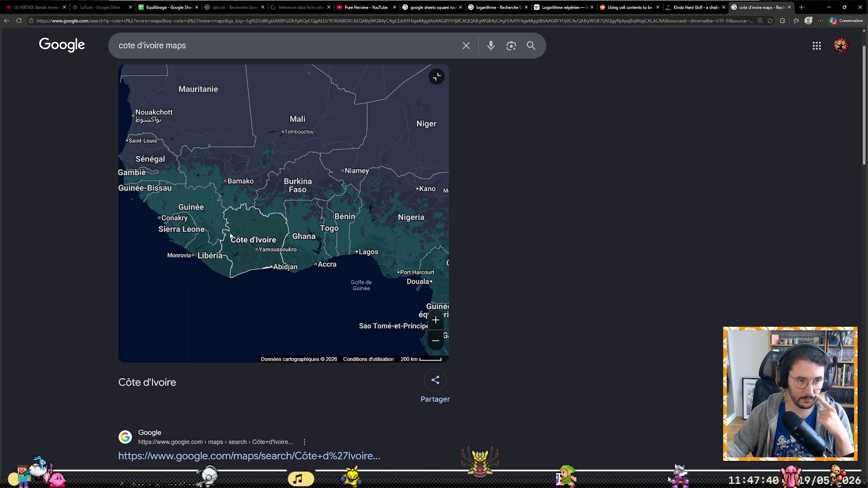
drag(240, 240, 272, 242)
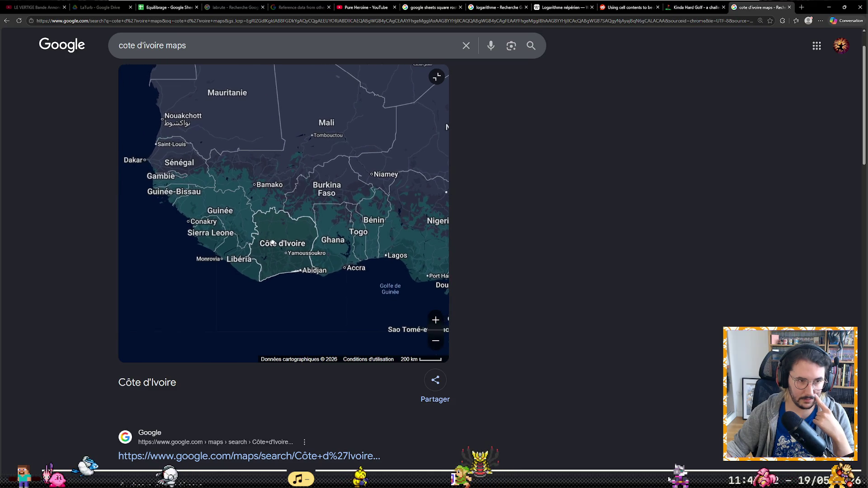
scroll(270, 248, down, 1)
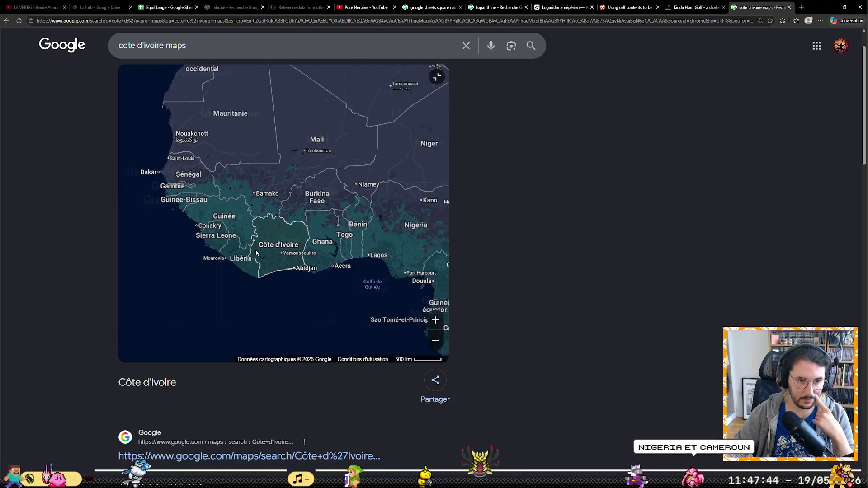
scroll(261, 248, down, 2)
scroll(251, 247, up, 3)
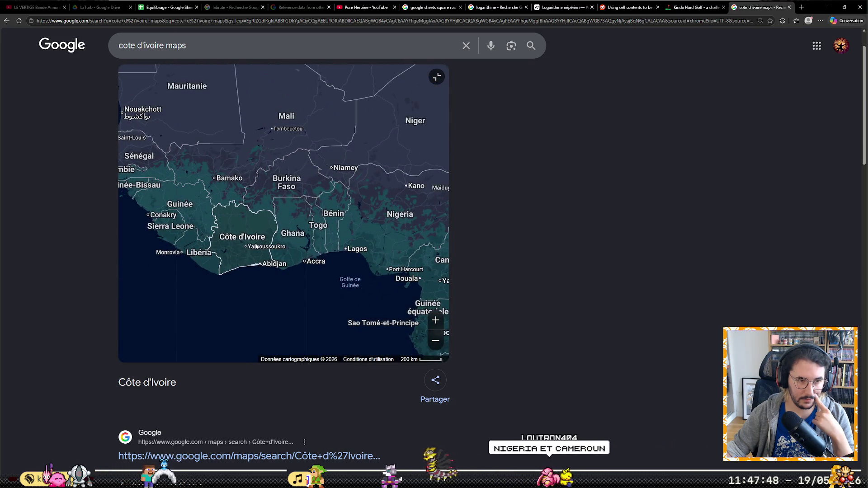
drag(256, 246, 319, 252)
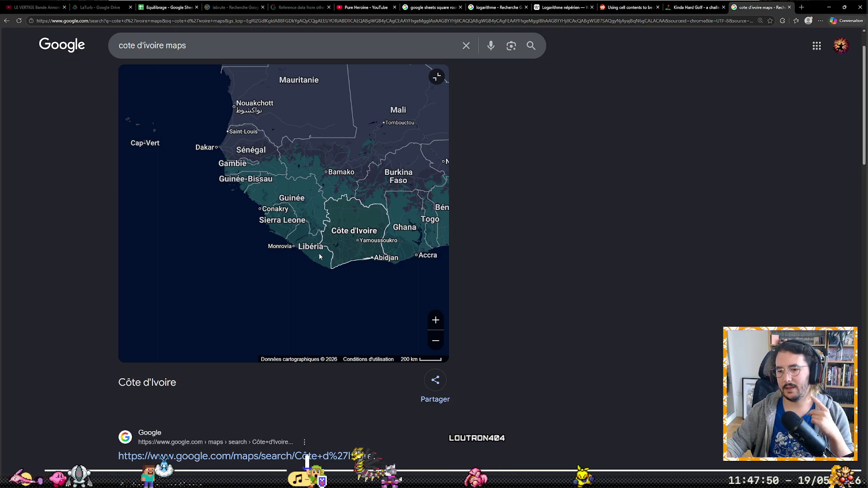
scroll(336, 255, down, 2)
mouse_move(191, 270)
mouse_down()
mouse_move(245, 261)
mouse_move(336, 215)
mouse_move(354, 226)
mouse_up()
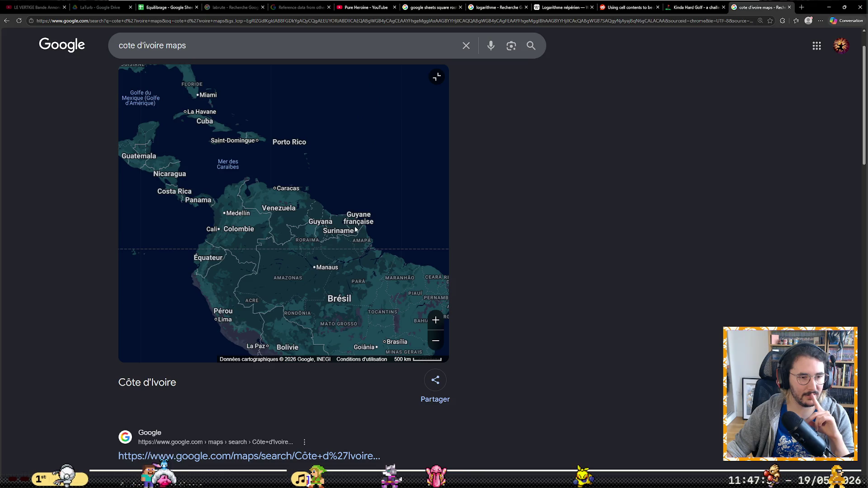
Pan the map across West, Central and East Africa, then return to the Kinda Hard Golf tab.
mouse_move(406, 221)
mouse_down()
mouse_move(292, 244)
mouse_move(204, 232)
mouse_up()
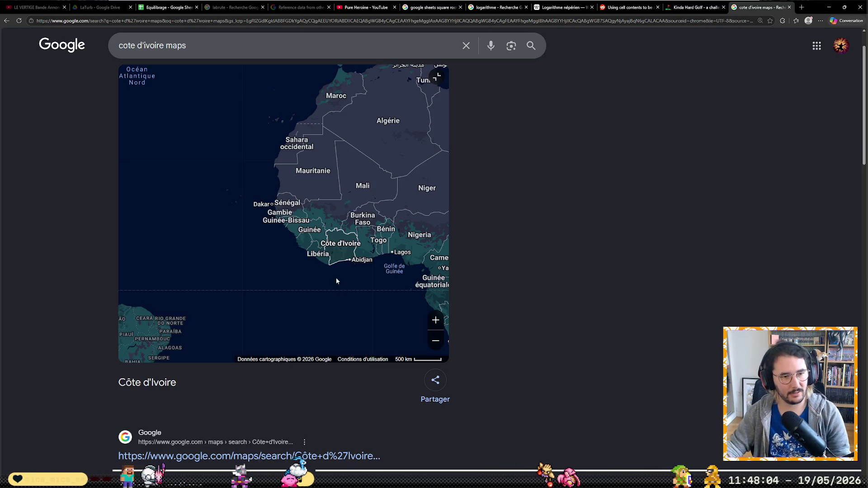
mouse_move(343, 282)
mouse_down()
mouse_move(266, 230)
mouse_move(240, 240)
mouse_move(223, 224)
mouse_move(222, 170)
mouse_move(217, 219)
mouse_move(232, 252)
mouse_move(269, 280)
mouse_move(217, 272)
mouse_up()
scroll(218, 272, up, 2)
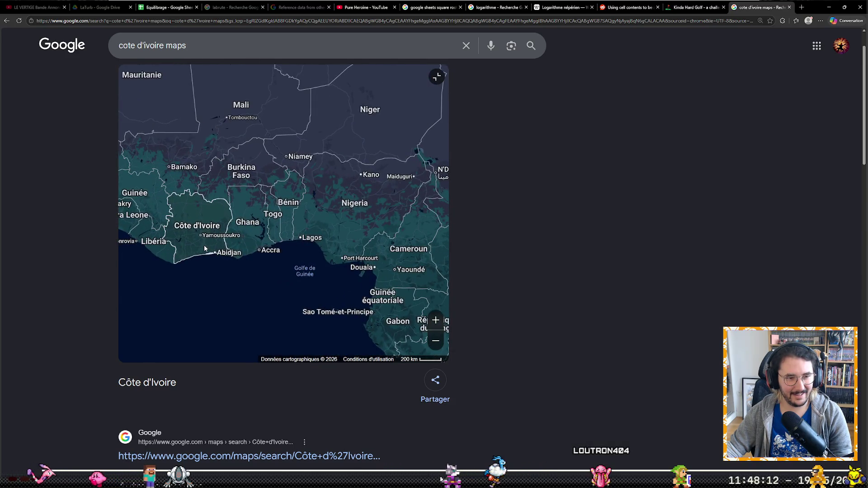
mouse_move(181, 228)
mouse_down()
mouse_move(270, 245)
mouse_move(258, 306)
mouse_up()
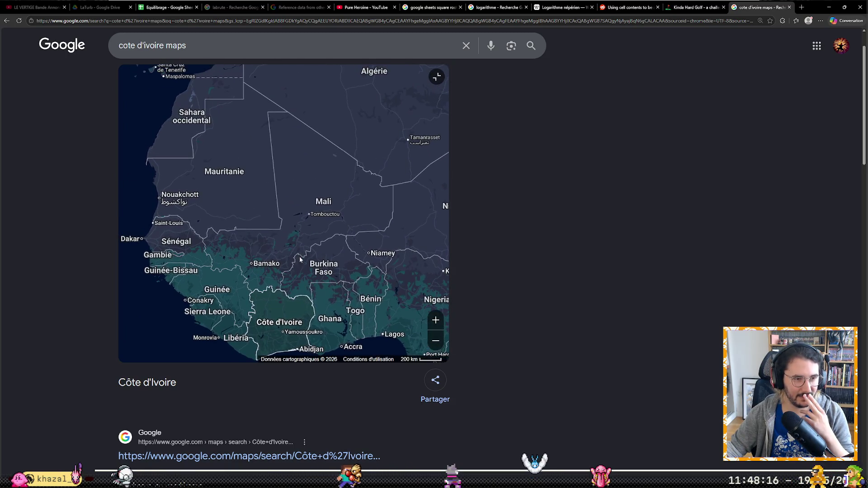
drag(428, 309, 322, 225)
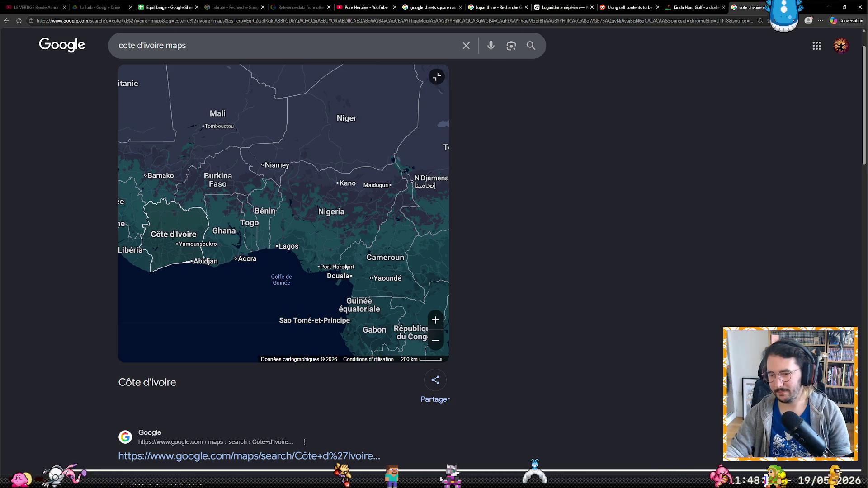
click(687, 5)
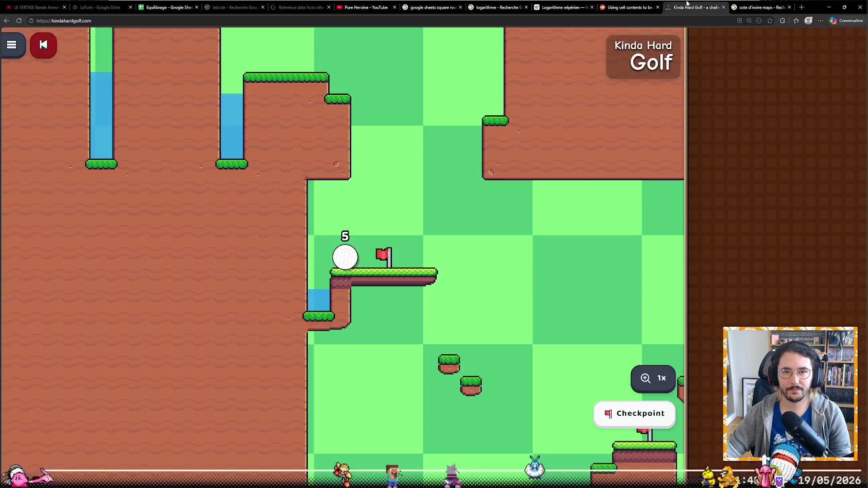
Shoot the bonus-level ball up from the ledge to the flag platform and checkpoint.
mouse_move(627, 411)
mouse_down()
mouse_move(357, 347)
mouse_move(349, 326)
mouse_up()
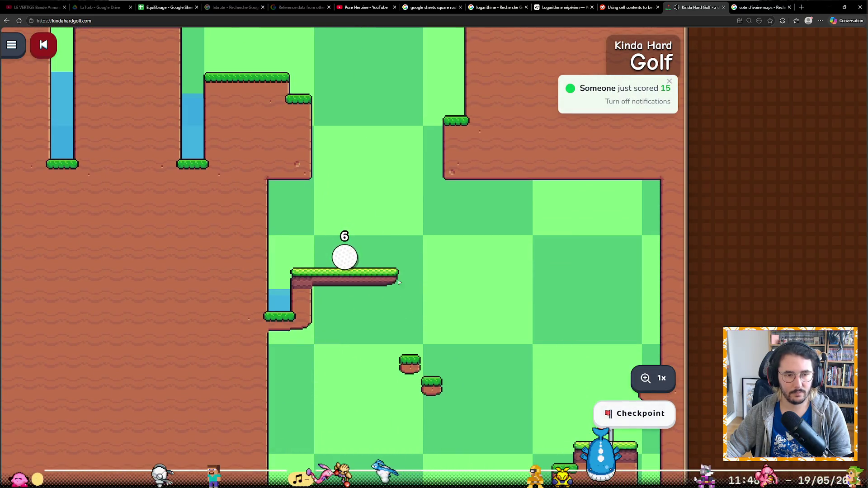
mouse_move(345, 299)
mouse_down()
mouse_move(296, 329)
mouse_move(354, 306)
mouse_up()
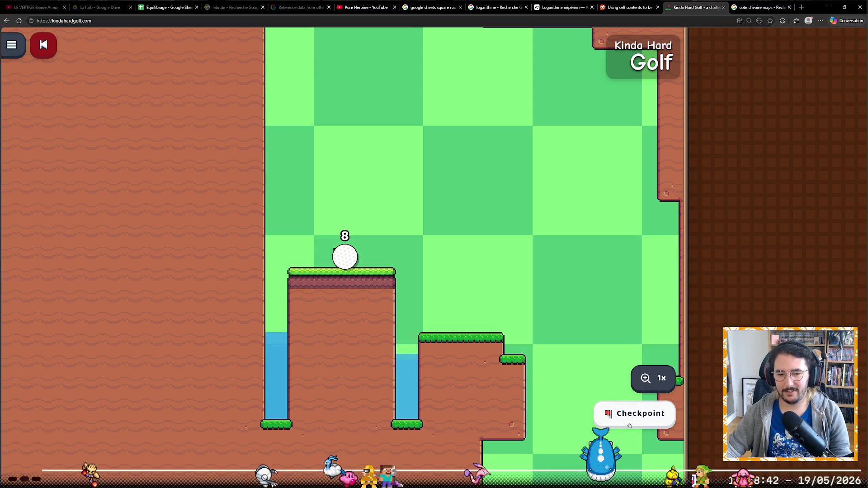
drag(345, 258, 339, 336)
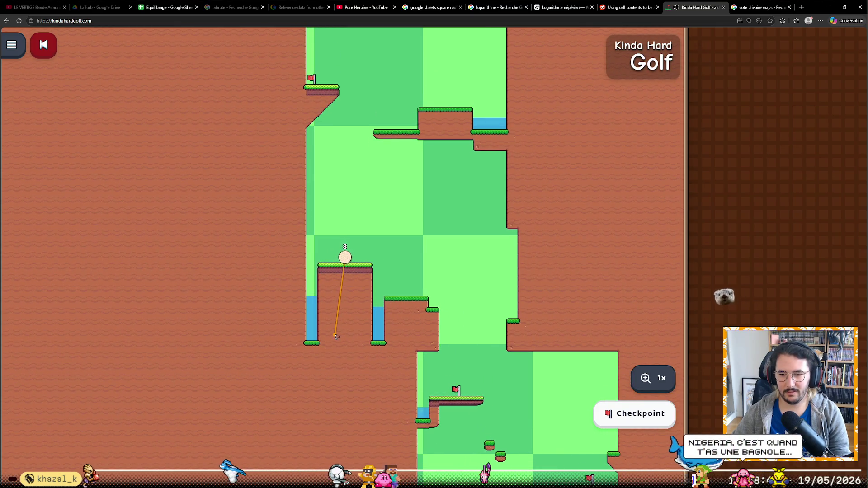
drag(334, 336, 341, 329)
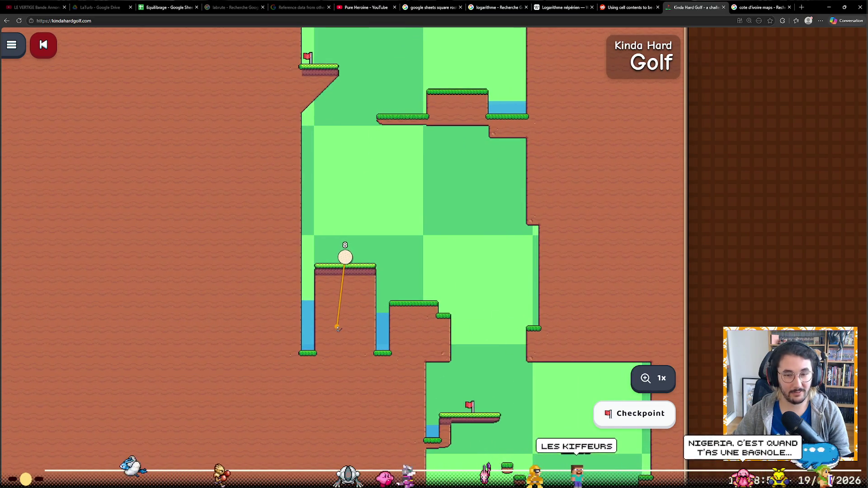
drag(341, 329, 340, 329)
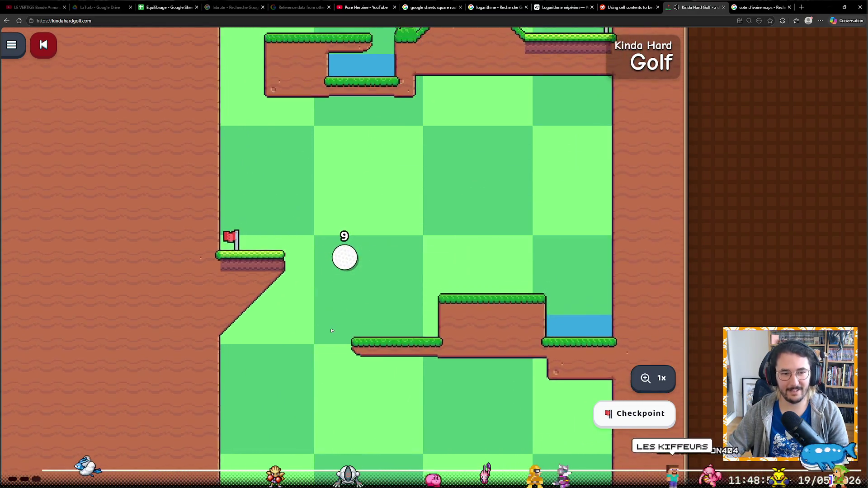
drag(345, 265, 365, 302)
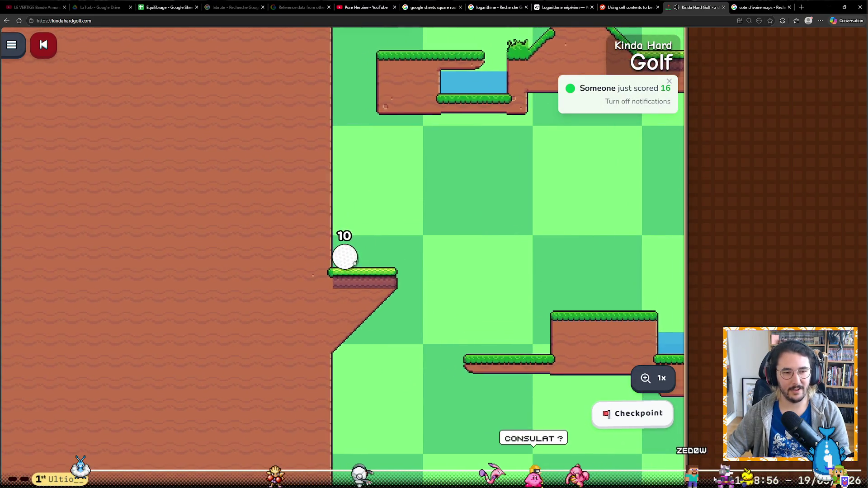
drag(345, 257, 345, 321)
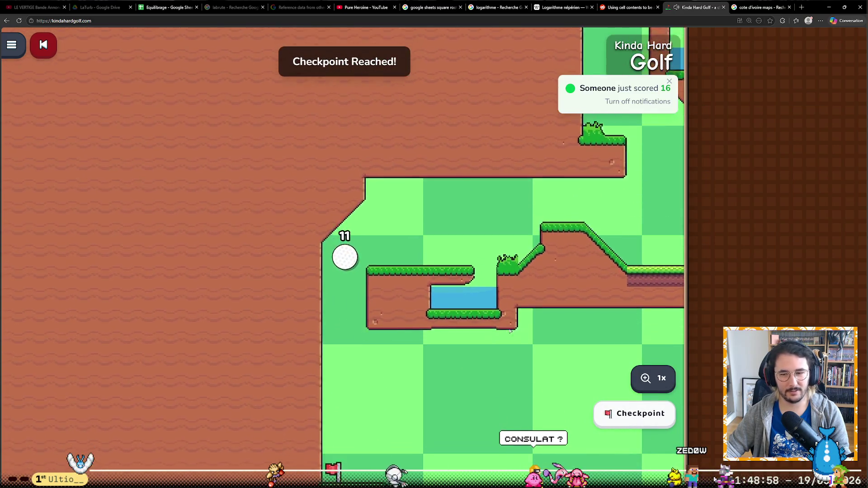
Climb the upper ledges and sink the ball to finish the bonus level in 20 strokes.
mouse_move(345, 258)
mouse_down()
mouse_move(345, 319)
mouse_move(330, 287)
mouse_up()
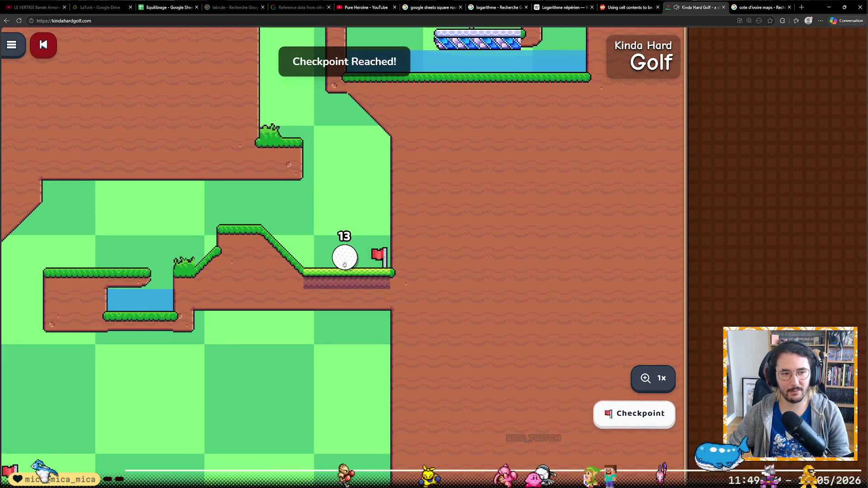
mouse_move(344, 265)
mouse_down()
mouse_move(358, 303)
mouse_move(345, 293)
mouse_up()
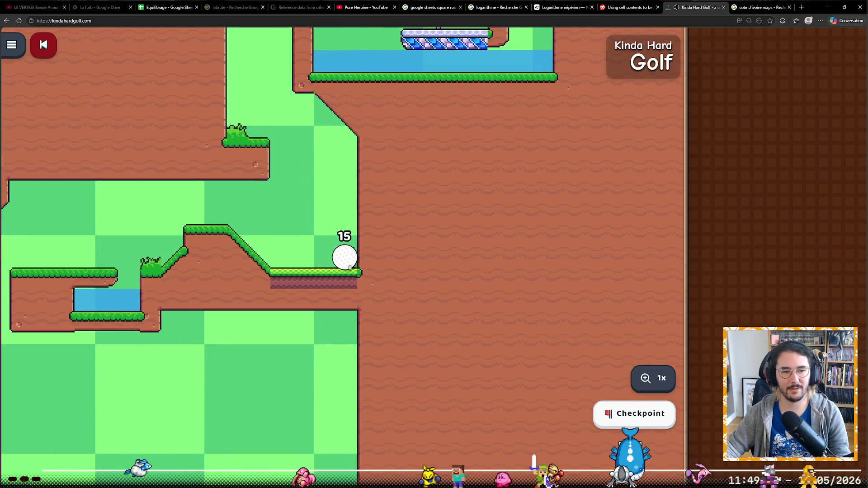
drag(350, 266, 359, 318)
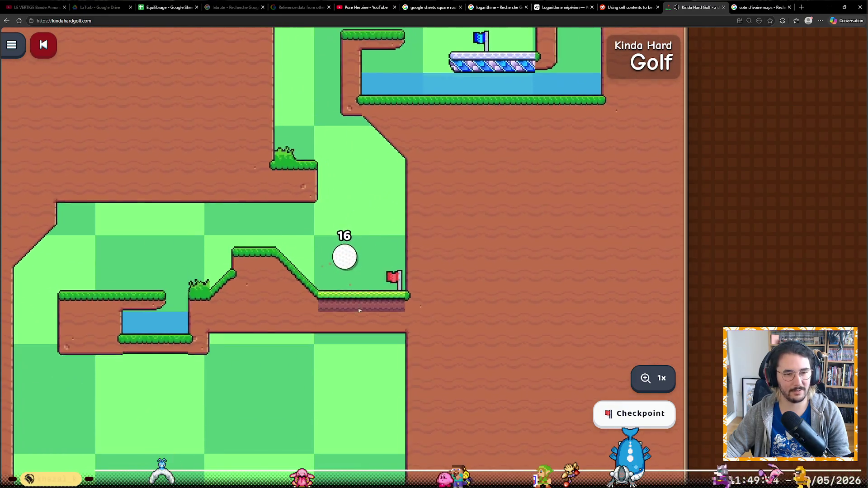
drag(360, 312, 338, 309)
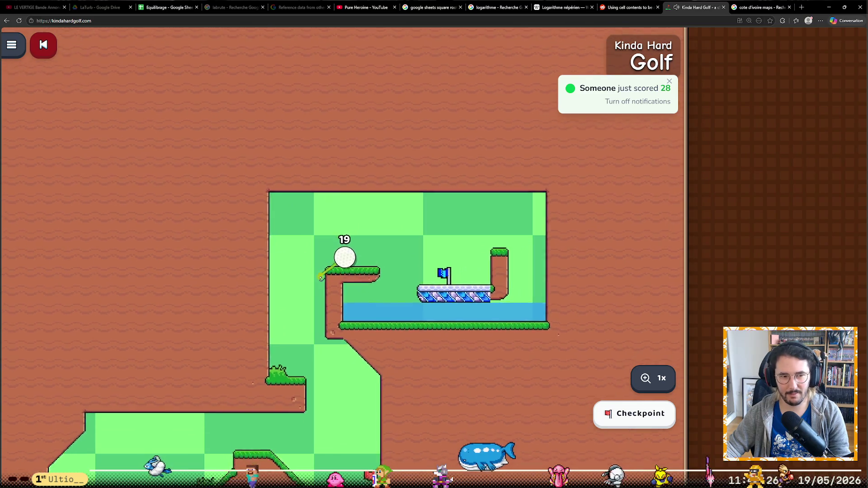
drag(321, 276, 322, 277)
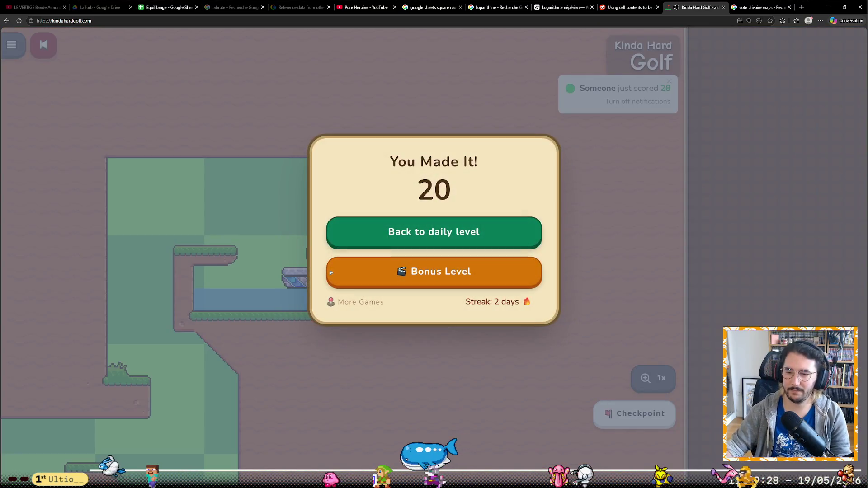
Go to the Démineur site from the address bar and choose the expert board.
click(316, 23)
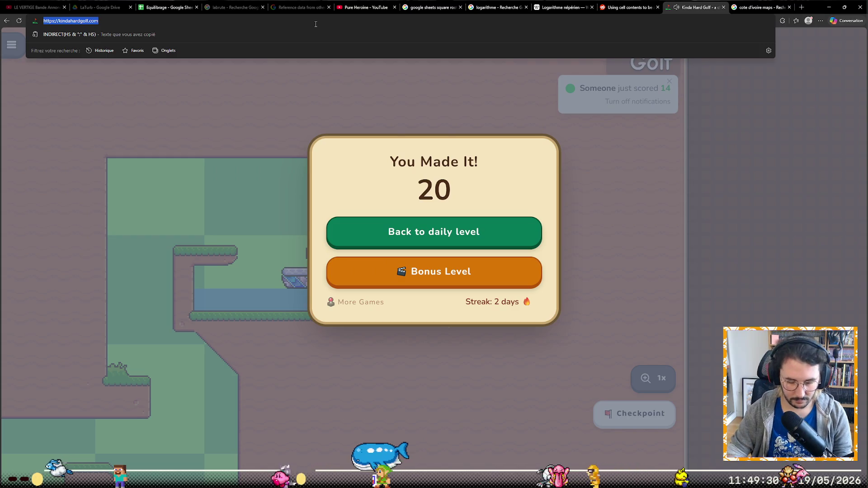
text(demineur)
key(Return)
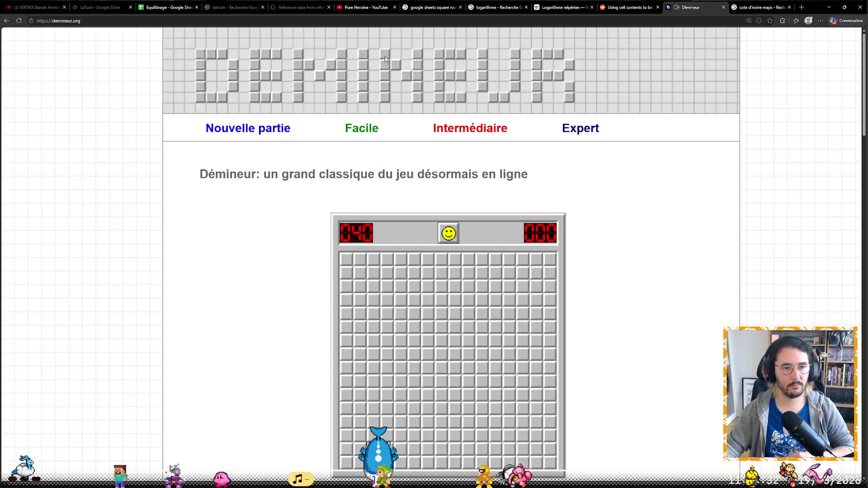
click(580, 130)
scroll(566, 149, down, 1)
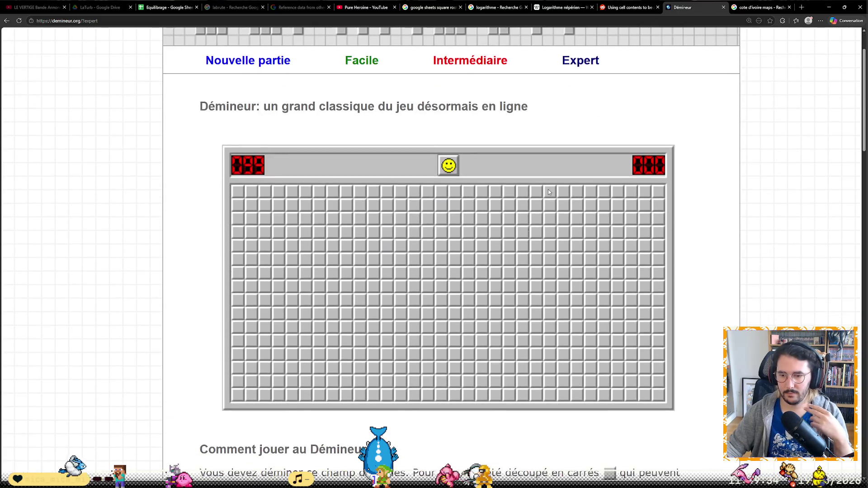
Open the first area of the expert minefield and flag and clear cells on both sides of it.
click(460, 286)
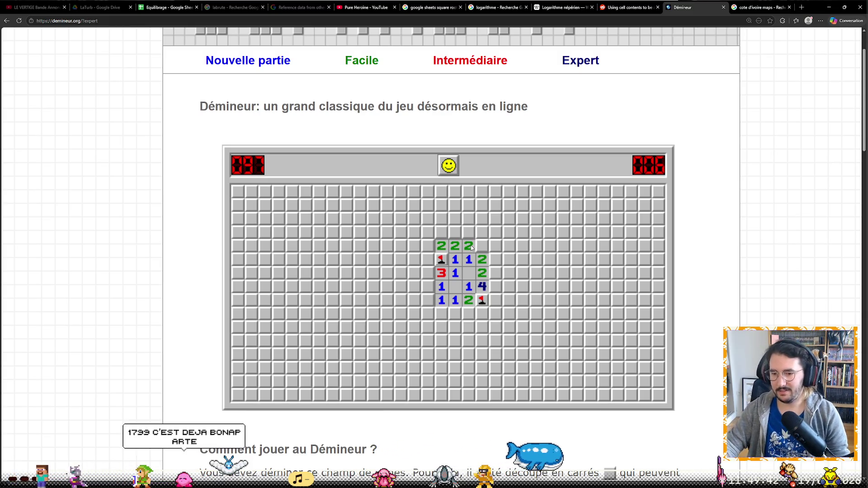
right_click(495, 299)
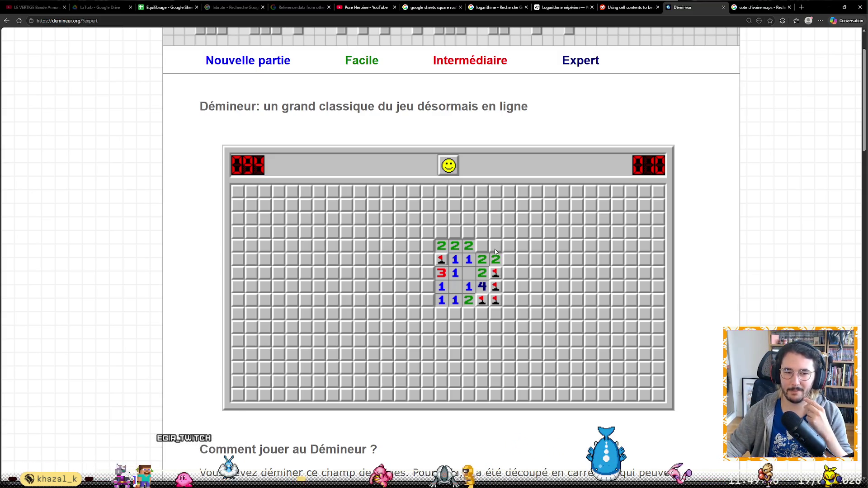
click(509, 246)
click(509, 259)
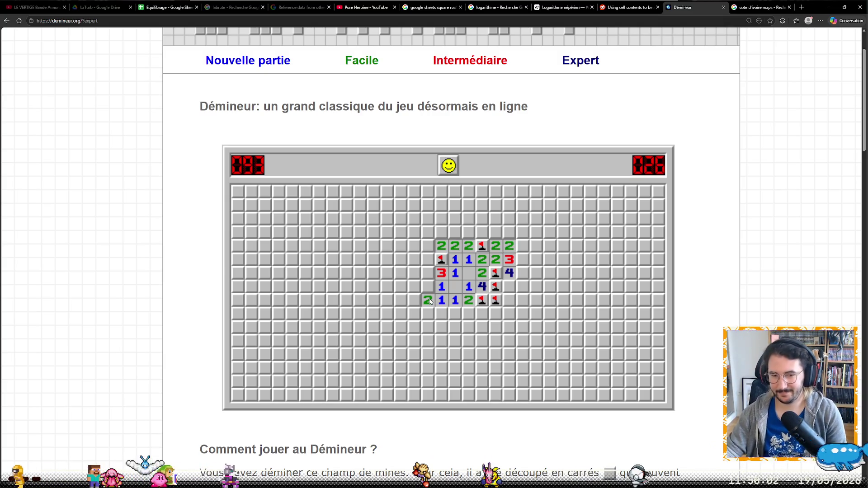
right_click(427, 258)
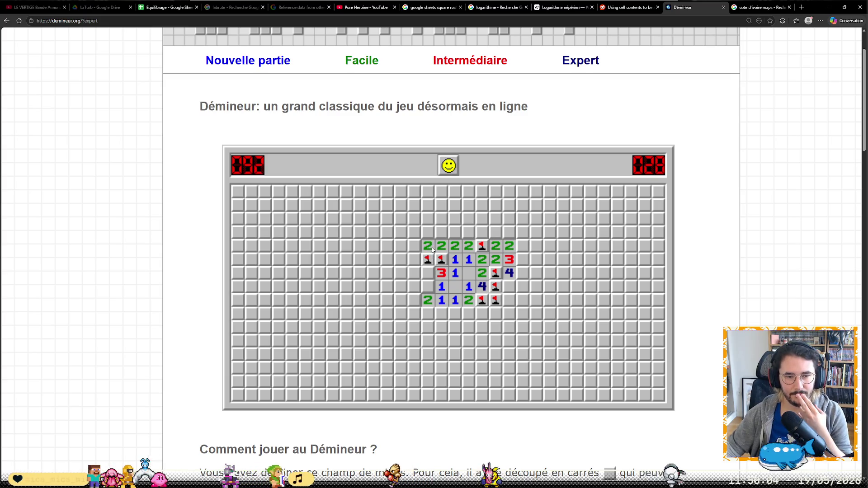
click(440, 242)
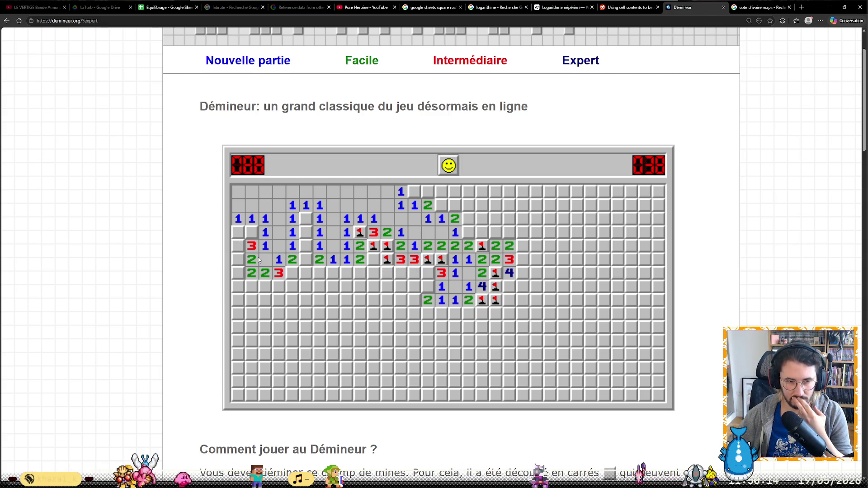
Flag mines and reveal safe cells across the left and middle of the board.
right_click(304, 260)
click(305, 272)
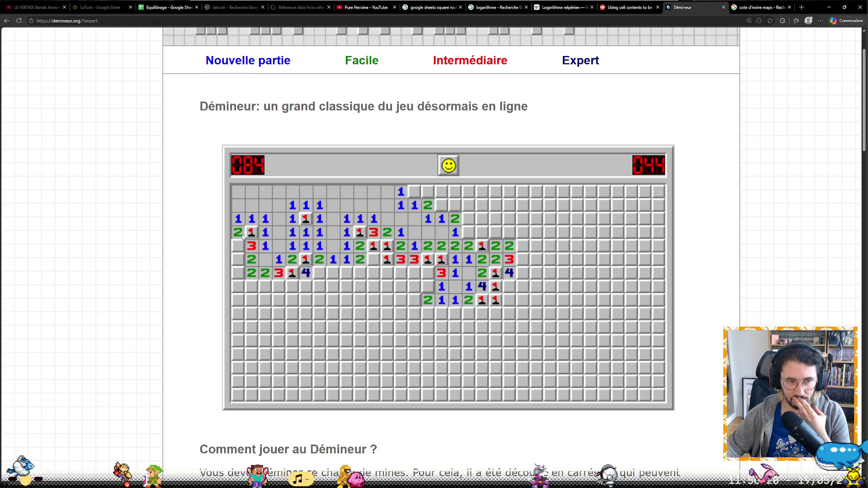
right_click(238, 259)
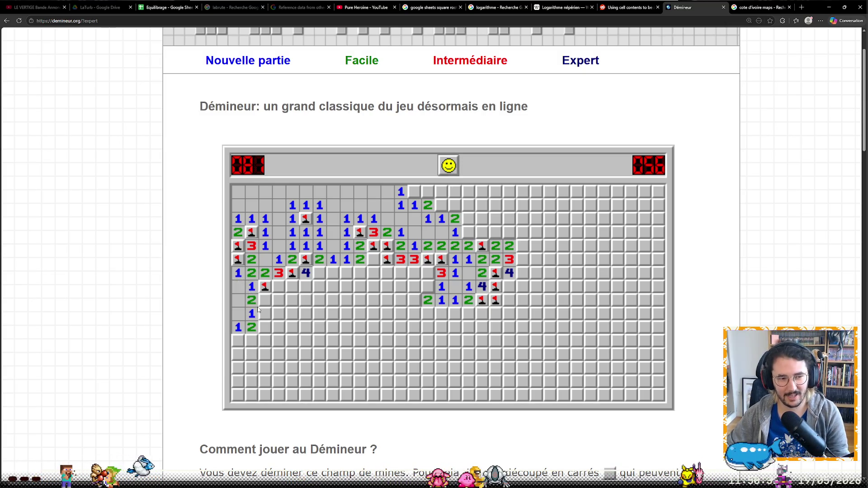
click(264, 327)
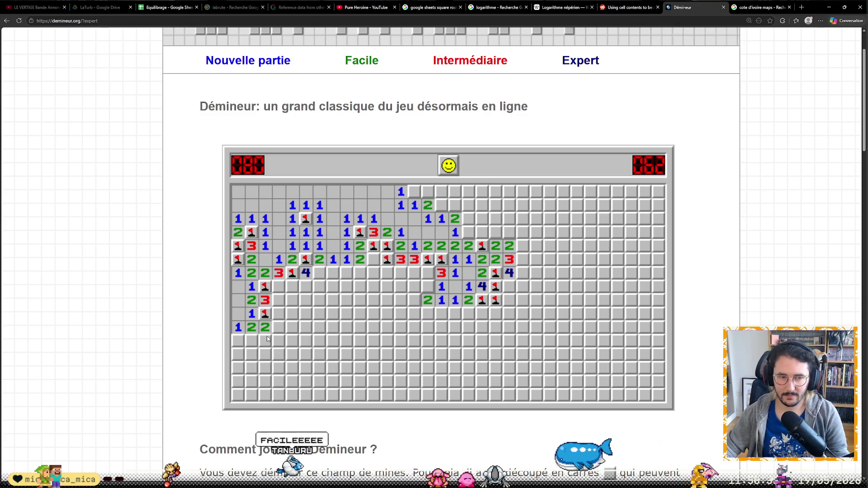
click(375, 263)
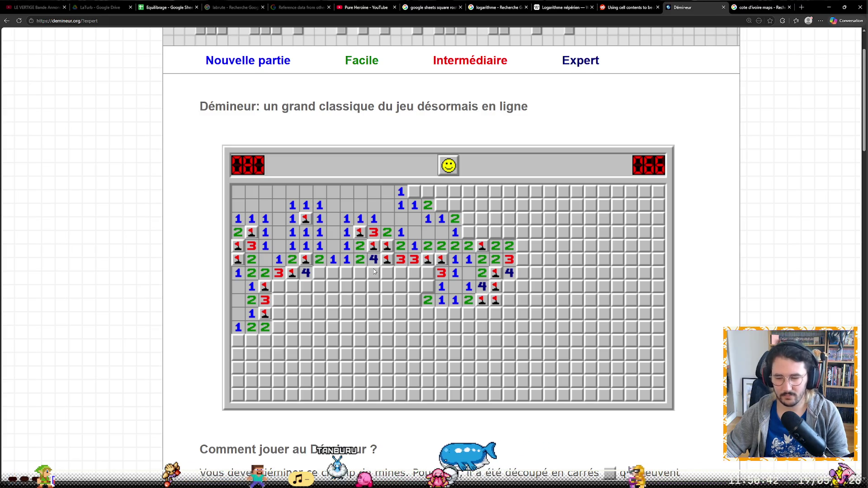
Flag two mines along the top rows and reveal their safe neighbours.
right_click(441, 206)
right_click(414, 191)
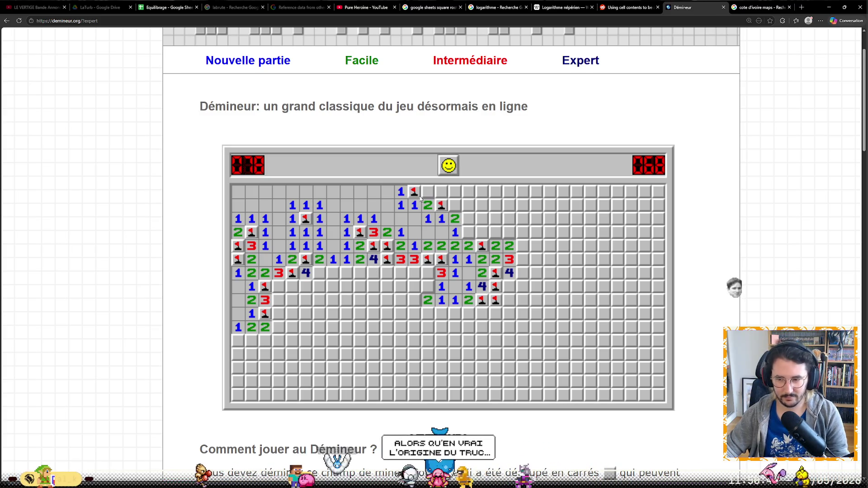
click(427, 192)
click(440, 191)
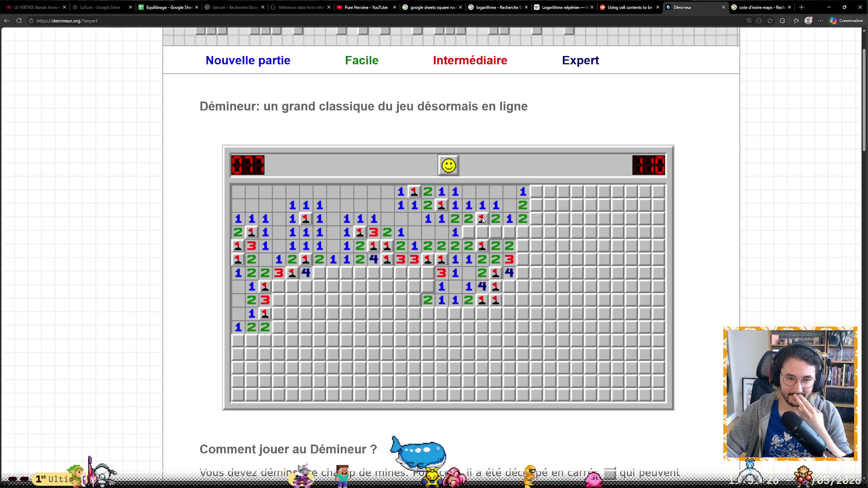
Flag and clear the upper-right row, then hit a mine near the centre and start a new game.
right_click(467, 233)
click(481, 234)
click(495, 233)
right_click(509, 233)
click(522, 233)
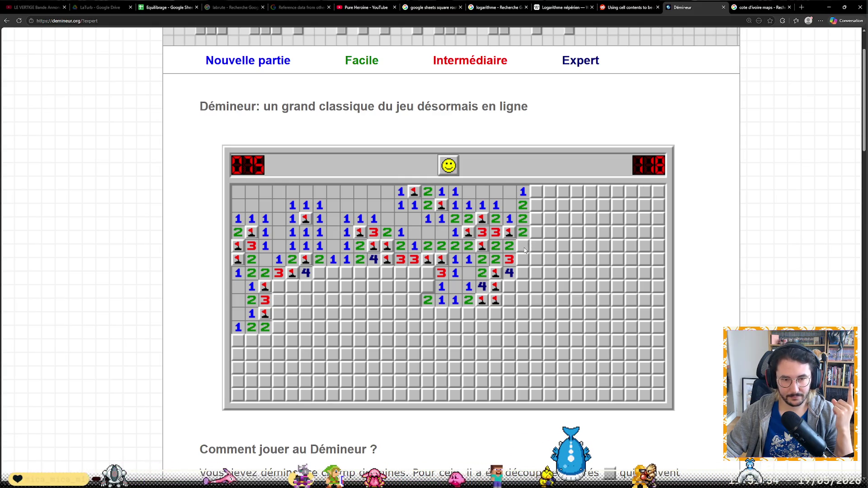
right_click(521, 272)
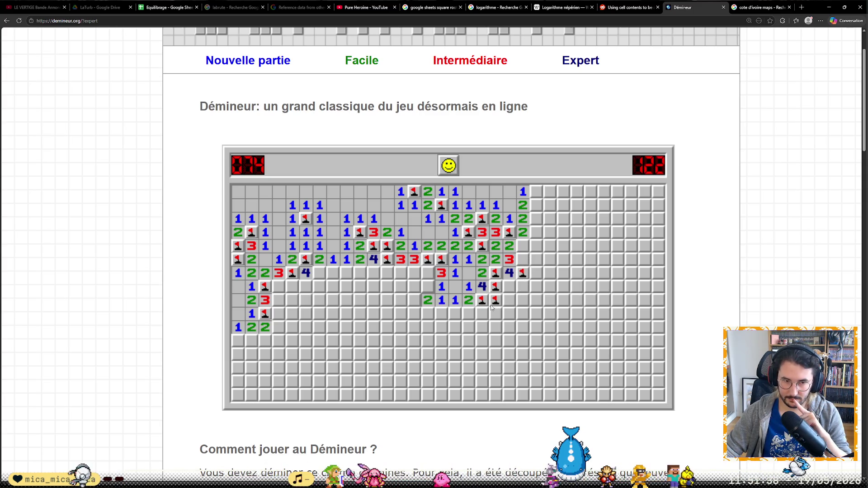
click(430, 277)
click(453, 173)
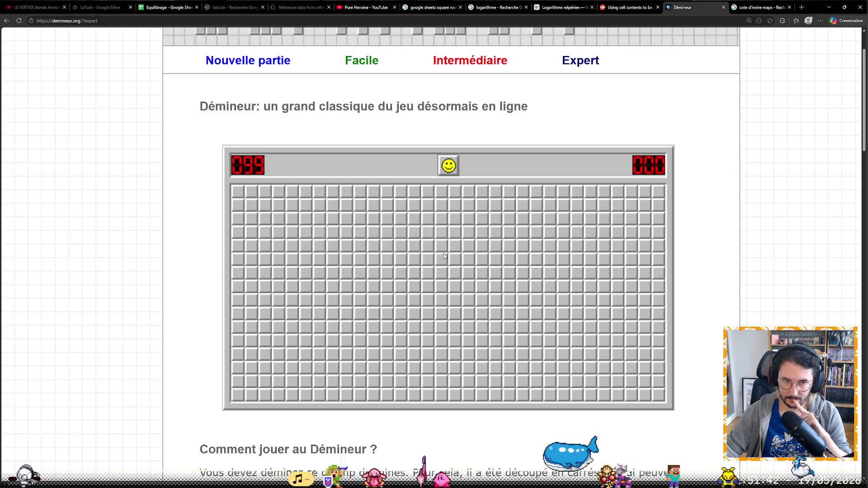
Open a new board, flag mines around the top and lose the game to a revealed mine.
click(445, 272)
right_click(426, 234)
click(429, 204)
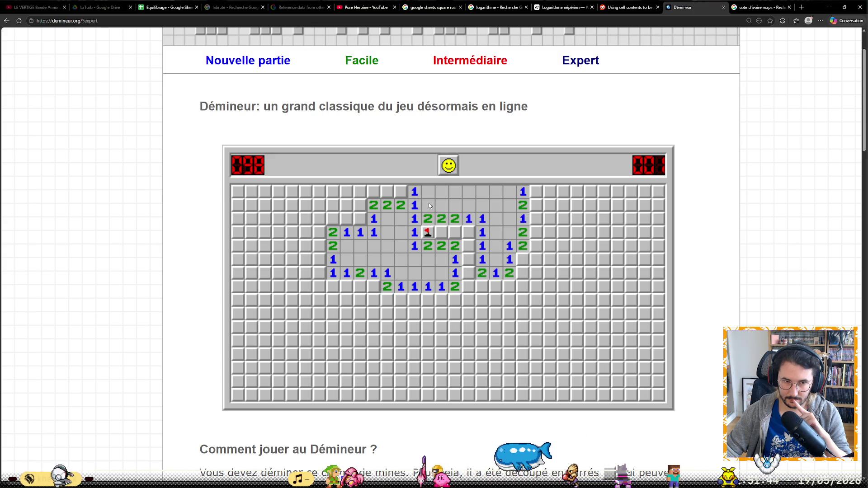
right_click(400, 191)
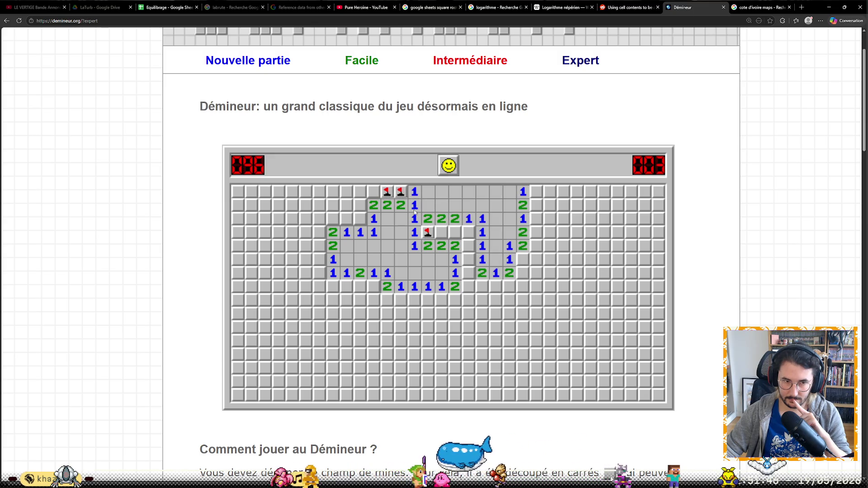
right_click(441, 233)
click(454, 232)
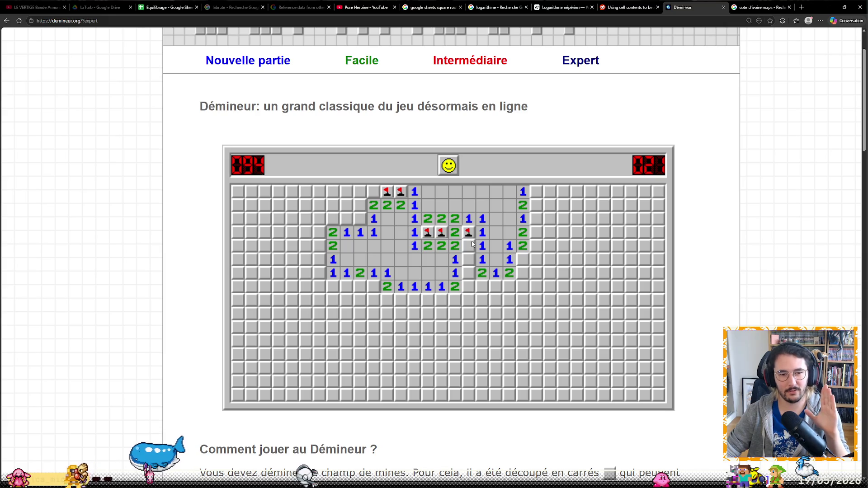
click(468, 272)
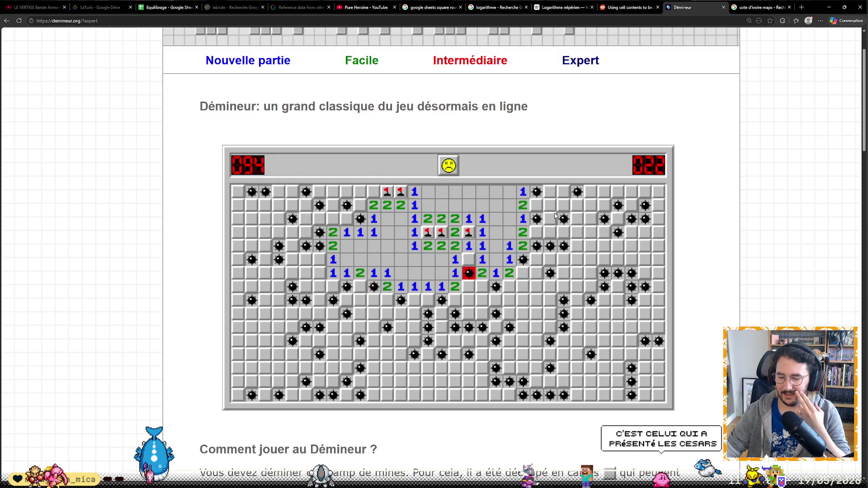
Start a fresh game, open its first region and flag two mines, then switch to the map tab.
click(453, 250)
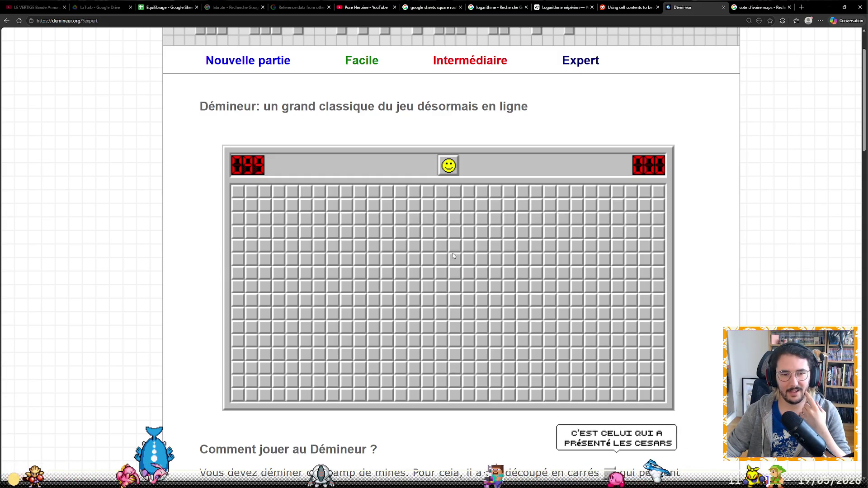
click(441, 273)
right_click(441, 313)
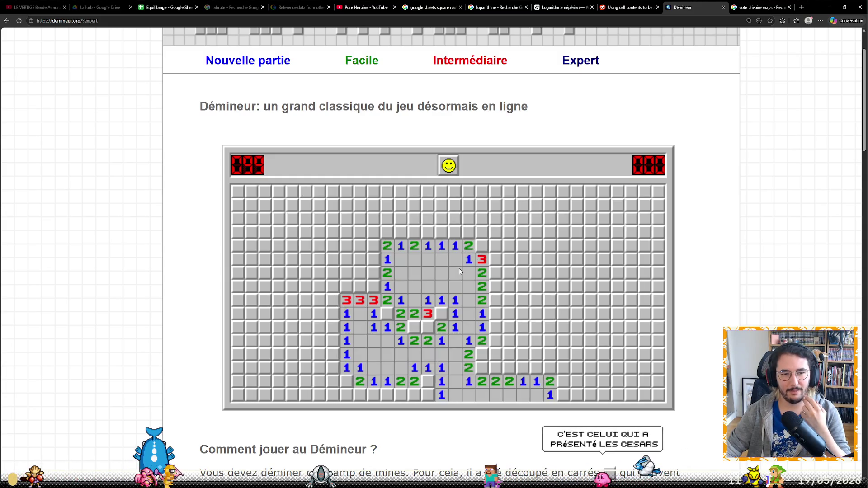
right_click(428, 327)
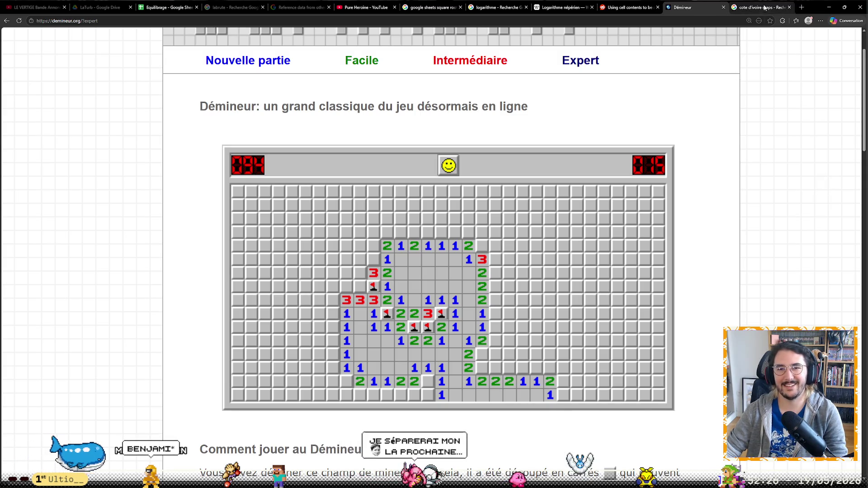
key(ctrl+Tab)
Search Benjamin Lavernhe, view his films and Le Sens de la fête results, then return to Démineur.
triple_click(404, 49)
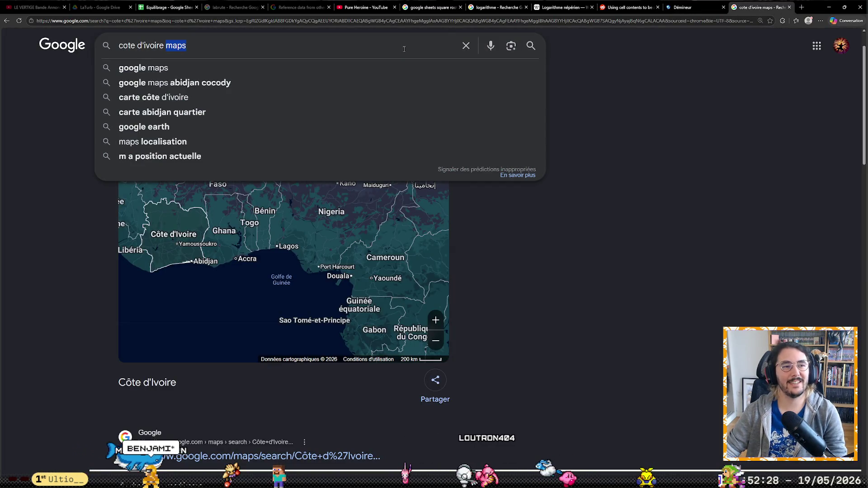
text(be)
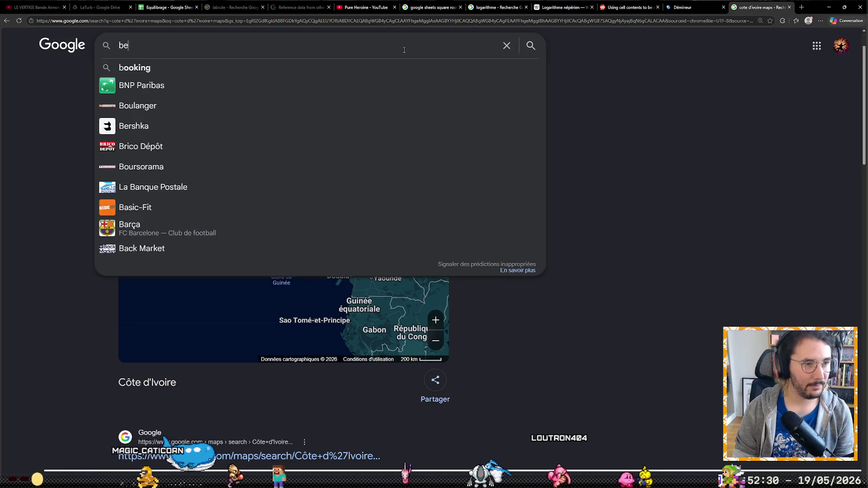
text(njamin la)
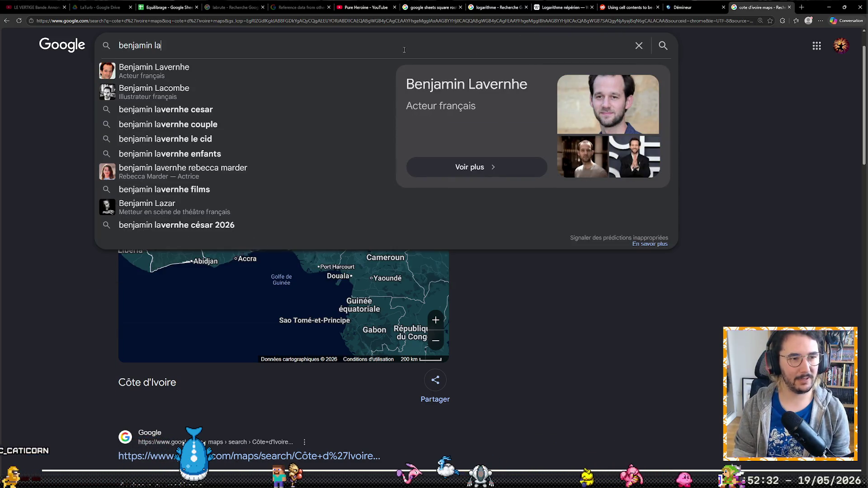
text(vernhe)
key(Return)
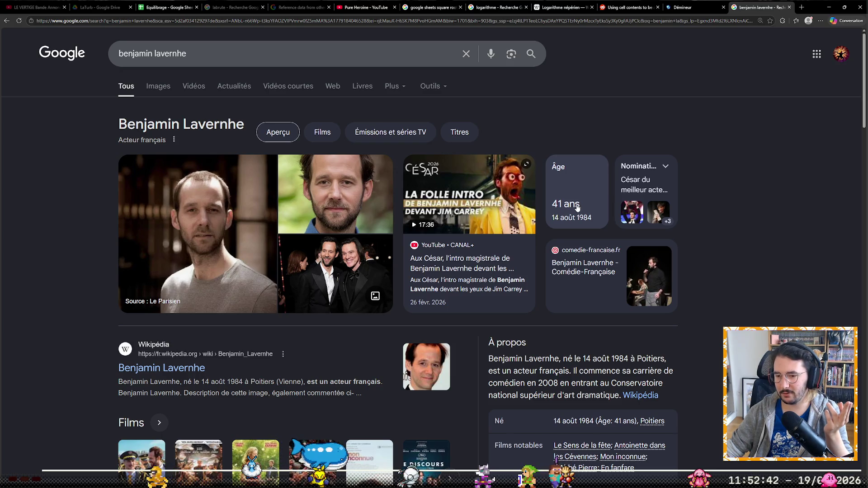
click(322, 132)
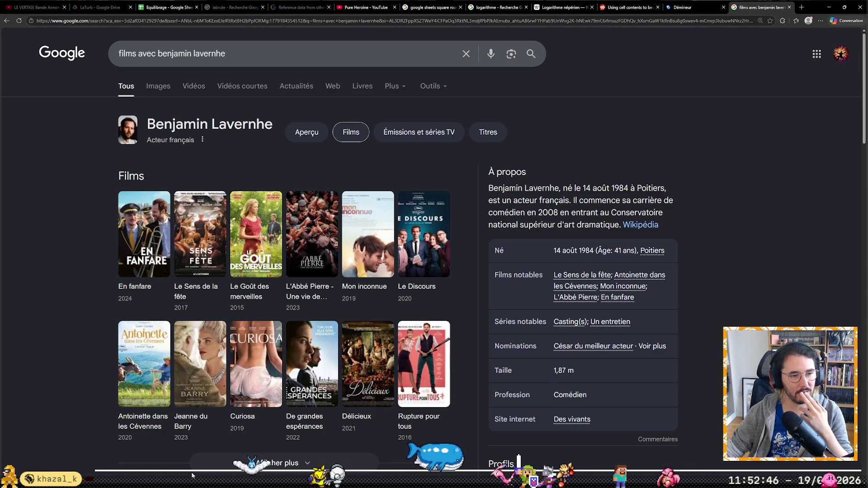
click(192, 287)
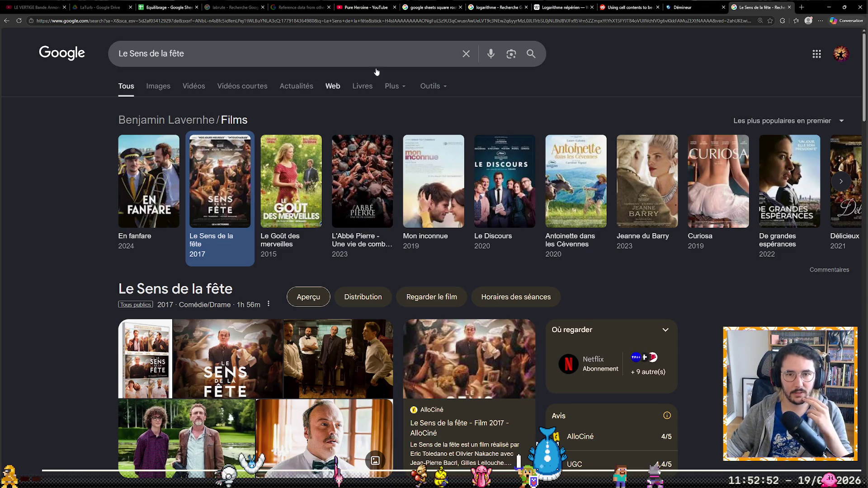
click(686, 7)
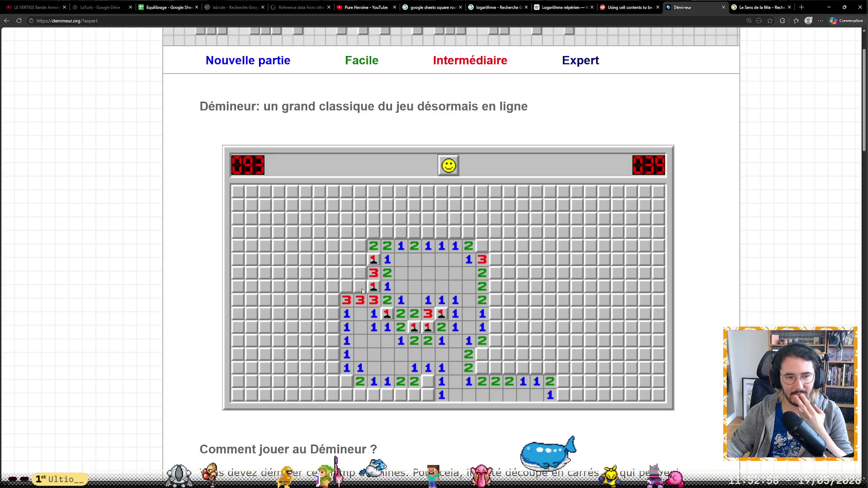
Flag mines and reveal safe cells along the bottom row of the cleared area.
right_click(431, 385)
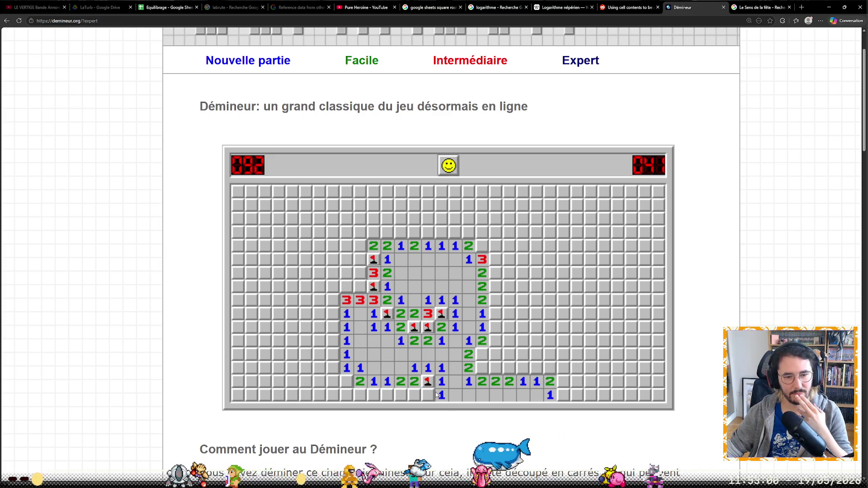
right_click(416, 394)
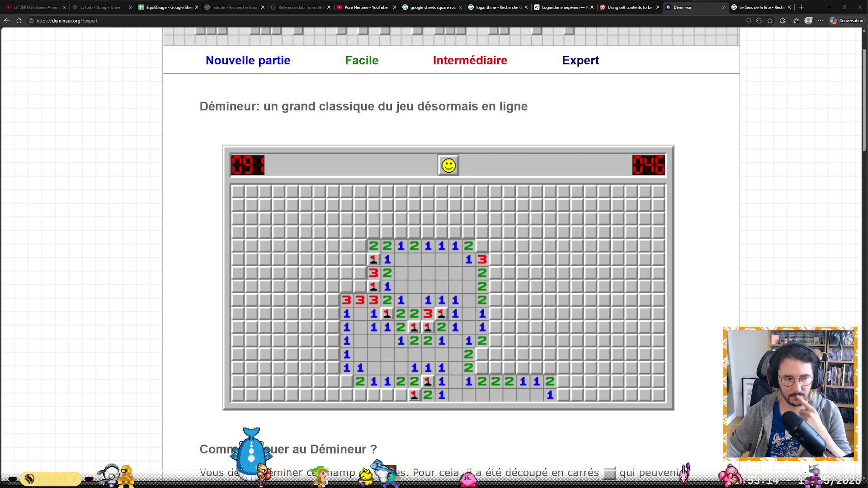
click(401, 395)
right_click(386, 394)
click(373, 395)
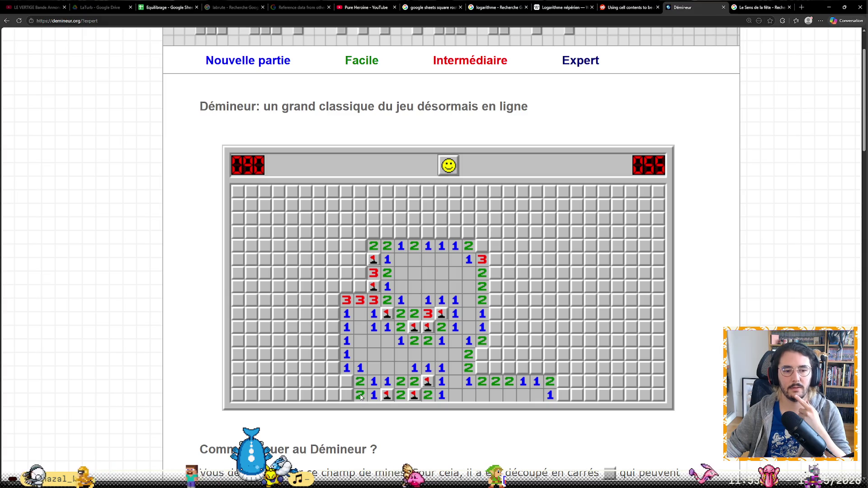
right_click(346, 395)
Clear and flag the left column of the area, then switch to the film results tab.
click(333, 382)
click(332, 354)
right_click(332, 341)
click(332, 326)
click(319, 313)
click(319, 340)
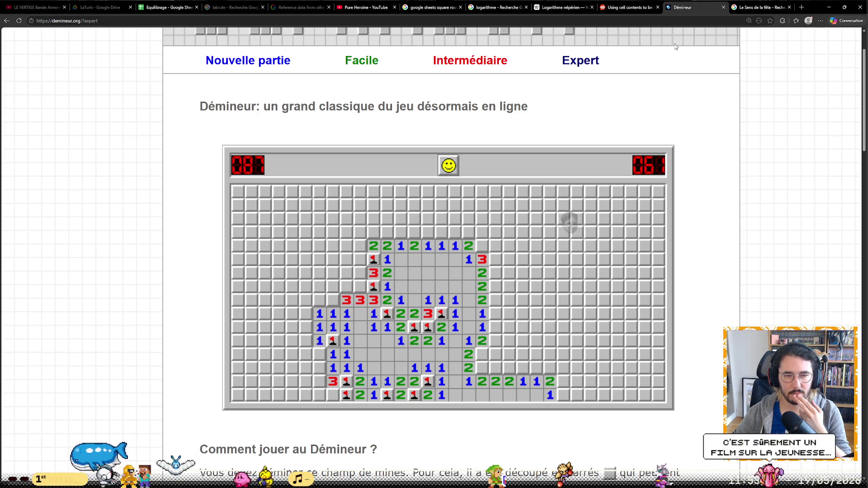
key(ctrl+Tab)
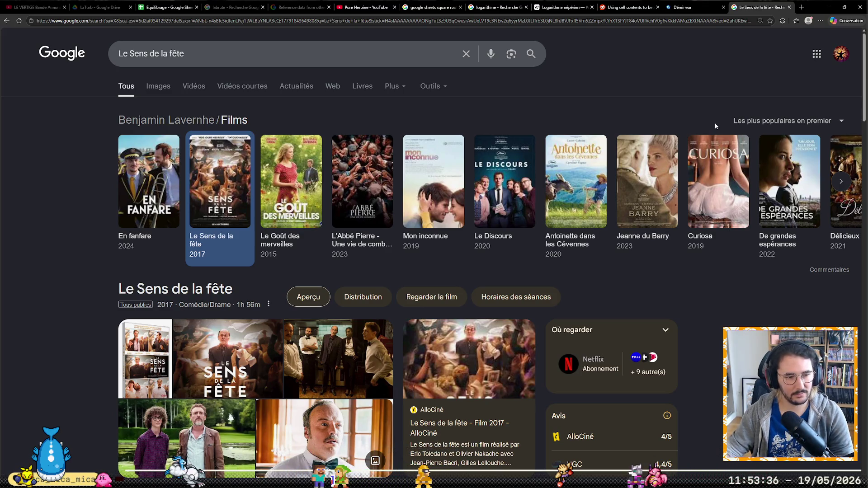
click(692, 7)
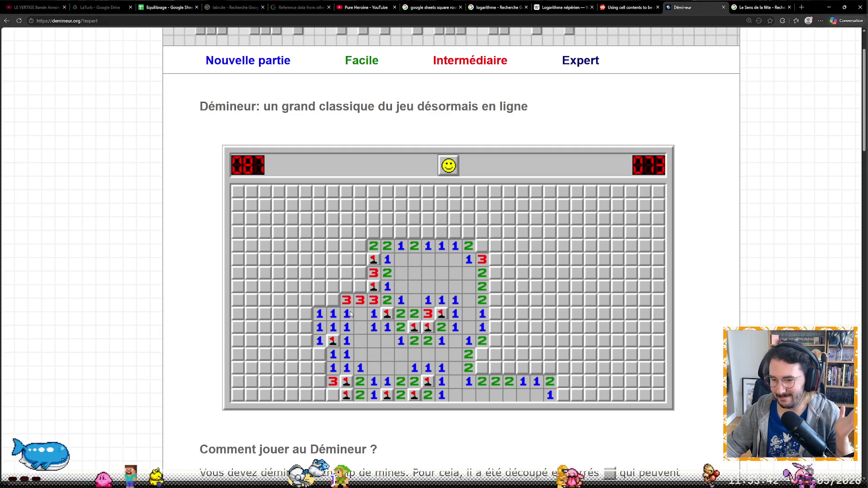
Flag a mine on the left edge and cascade open a new region beside it.
right_click(332, 303)
click(304, 305)
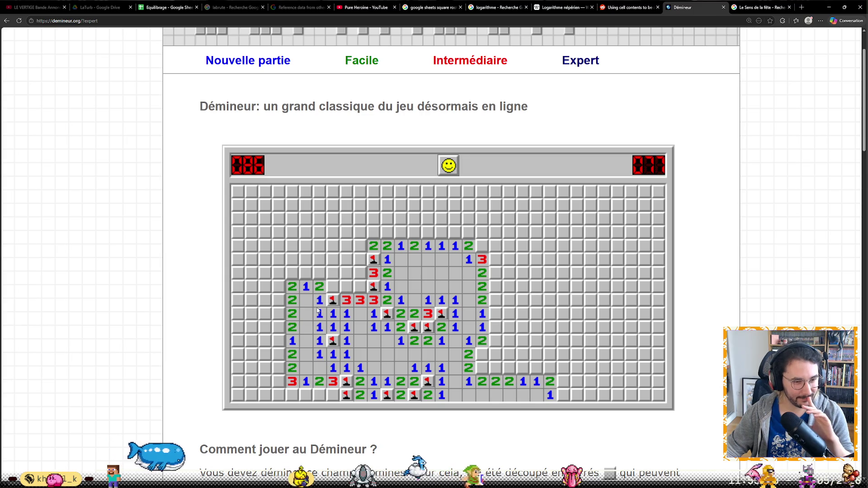
click(333, 291)
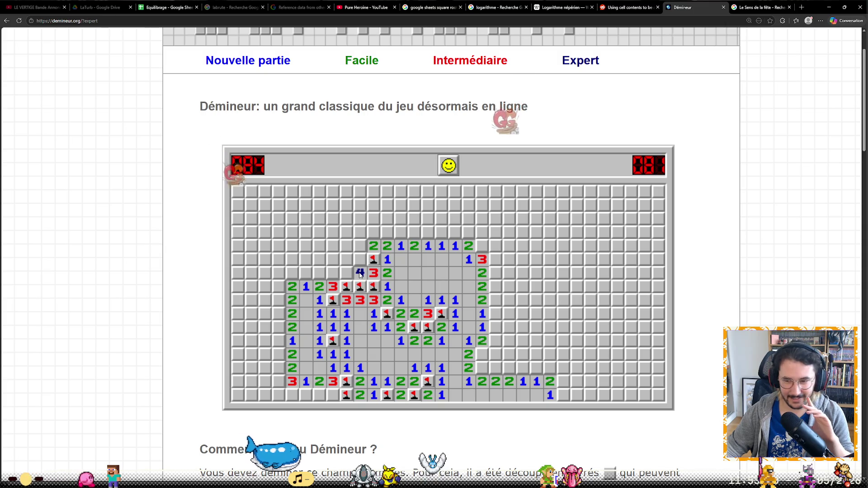
click(360, 271)
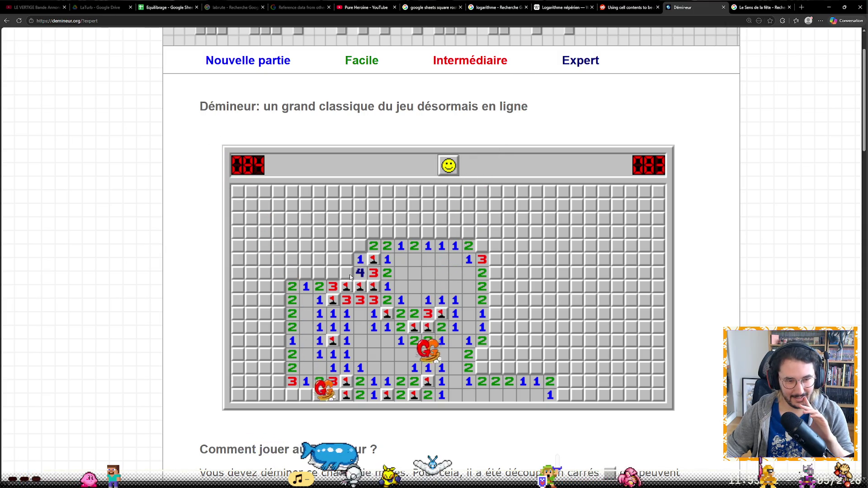
Reveal cells along the top of the area and flag mines on the right edge.
click(348, 251)
click(363, 248)
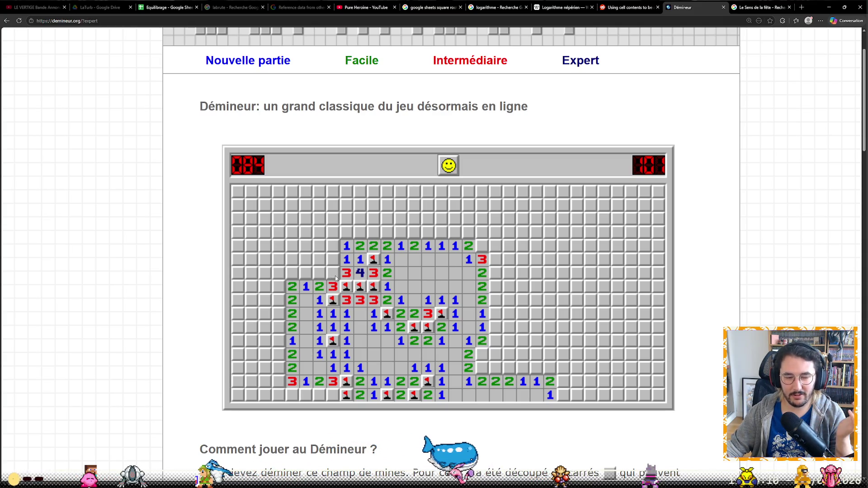
right_click(482, 368)
right_click(482, 246)
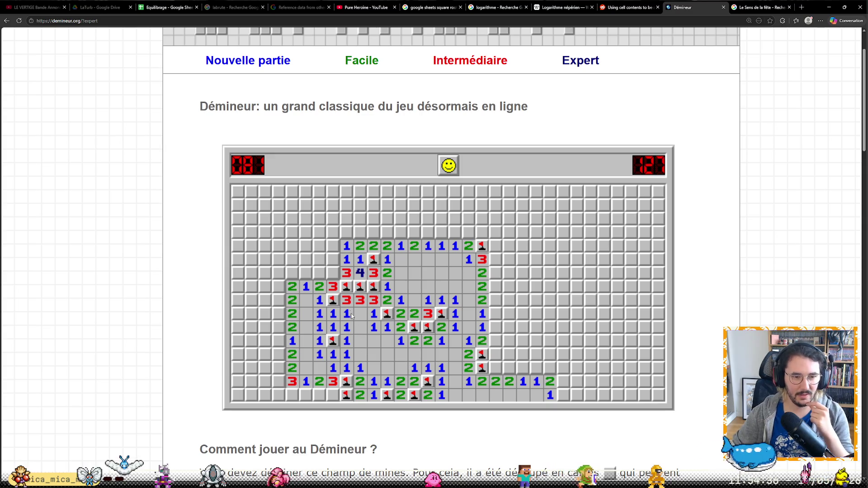
Reveal a top-left cell, then flag two lower-right mines with a 2 revealed between them.
click(334, 245)
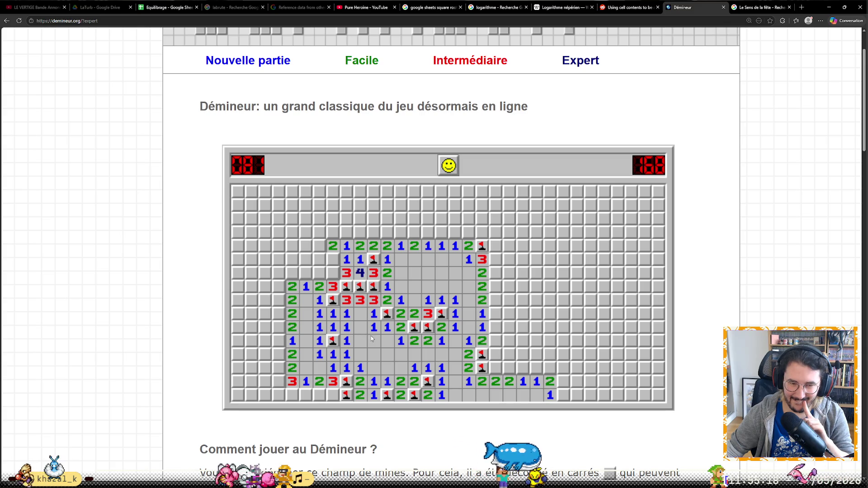
right_click(495, 367)
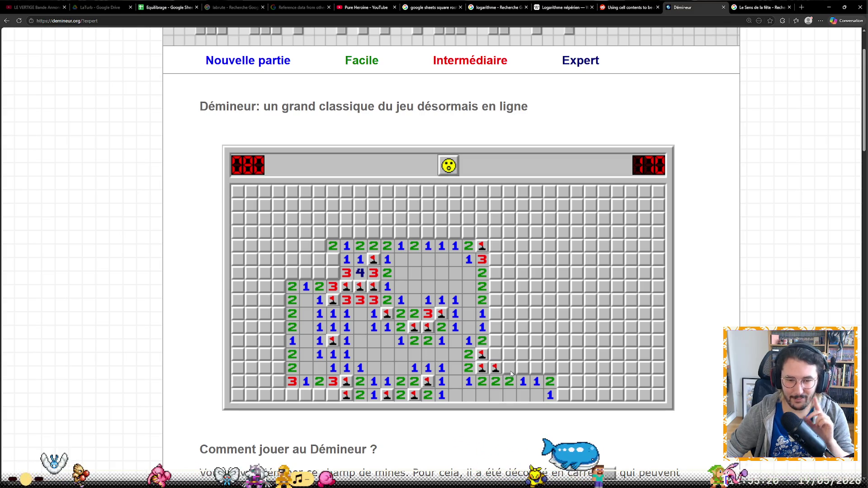
click(508, 367)
right_click(522, 366)
click(551, 371)
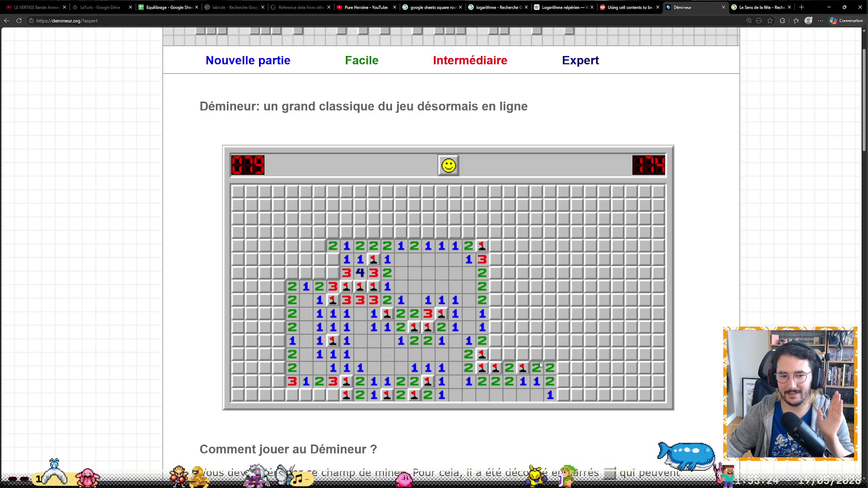
Reveal the cells above on the right side, uncovering a 1 and a 2.
click(508, 355)
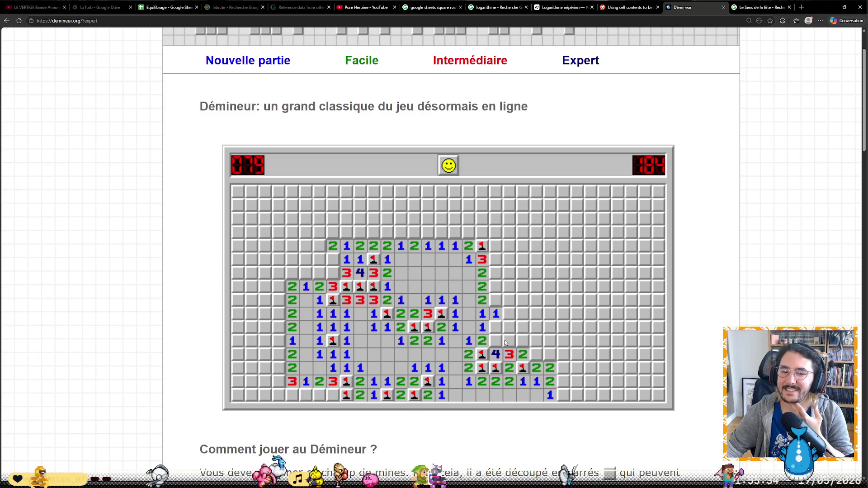
click(522, 341)
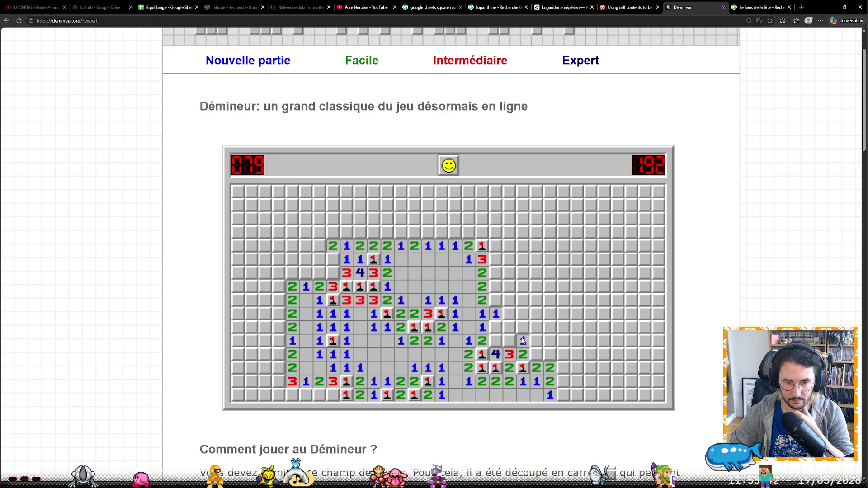
click(518, 330)
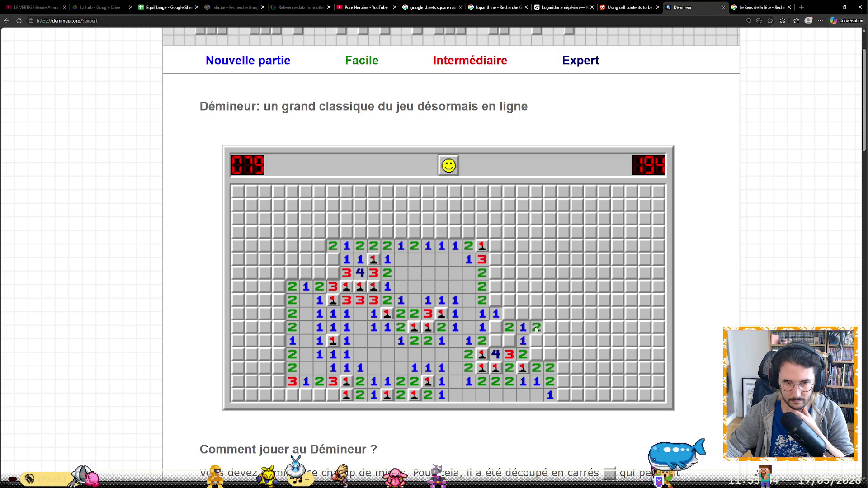
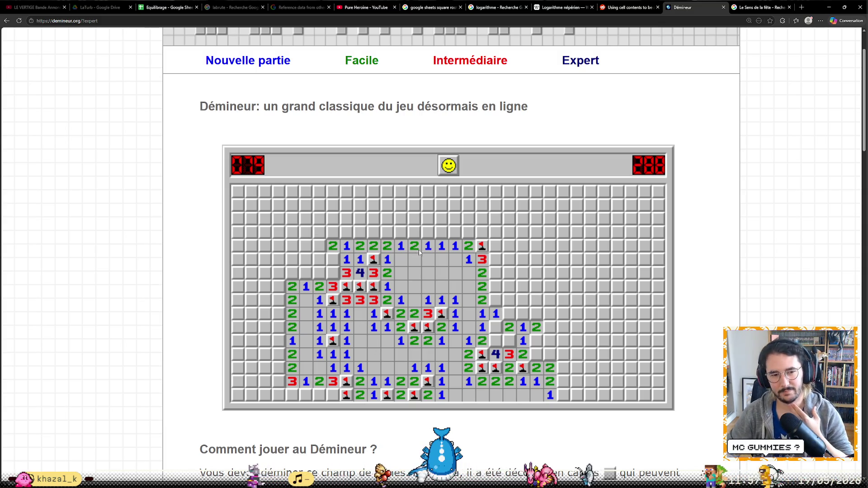
Flag the mines beside the cleared region on the right and reveal the adjacent safe cells.
right_click(495, 300)
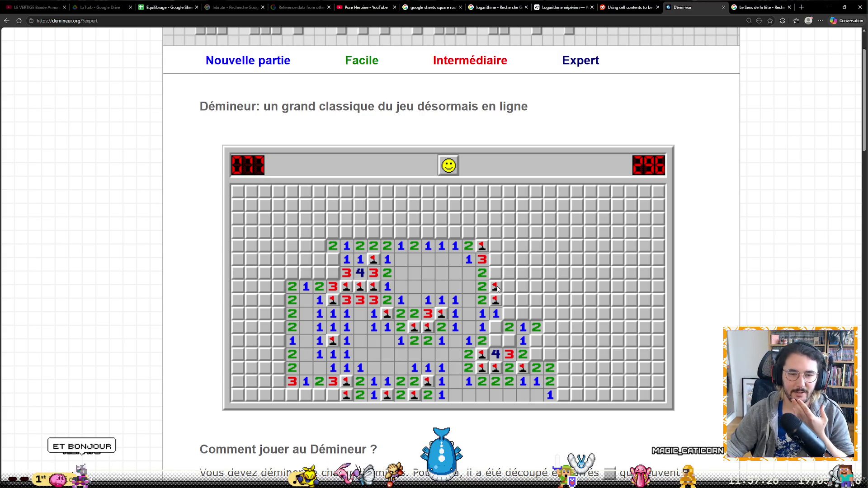
click(494, 275)
right_click(495, 259)
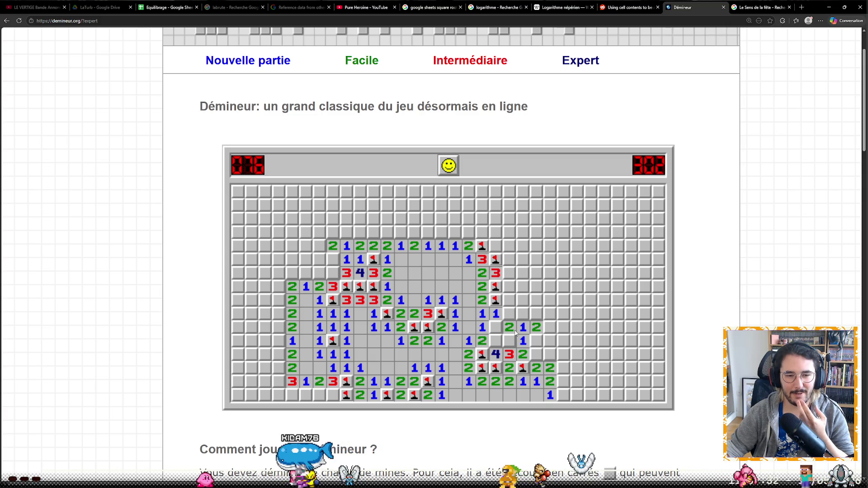
click(499, 316)
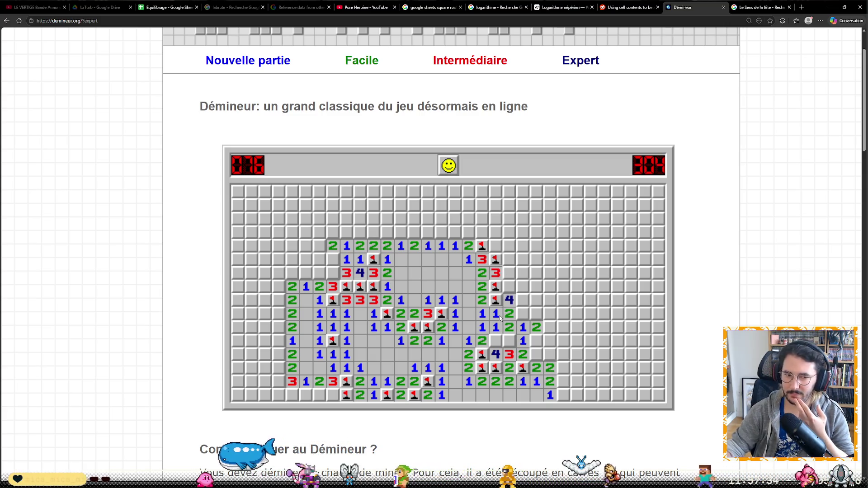
click(498, 344)
right_click(495, 341)
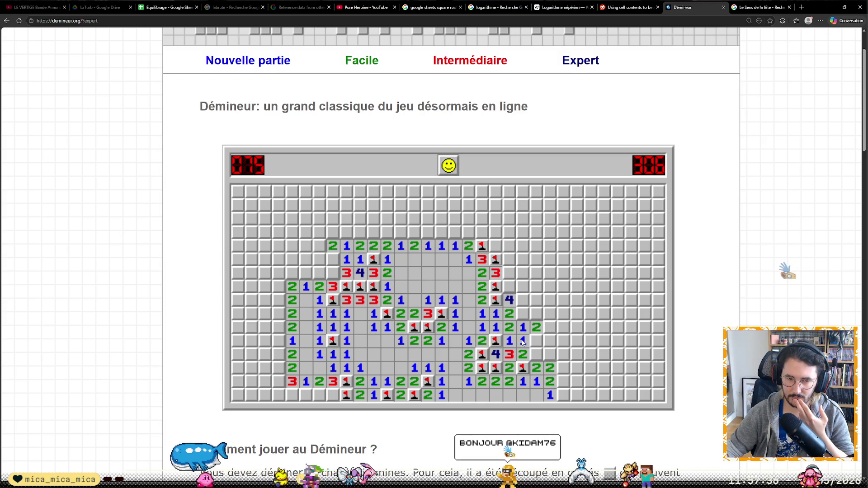
click(509, 340)
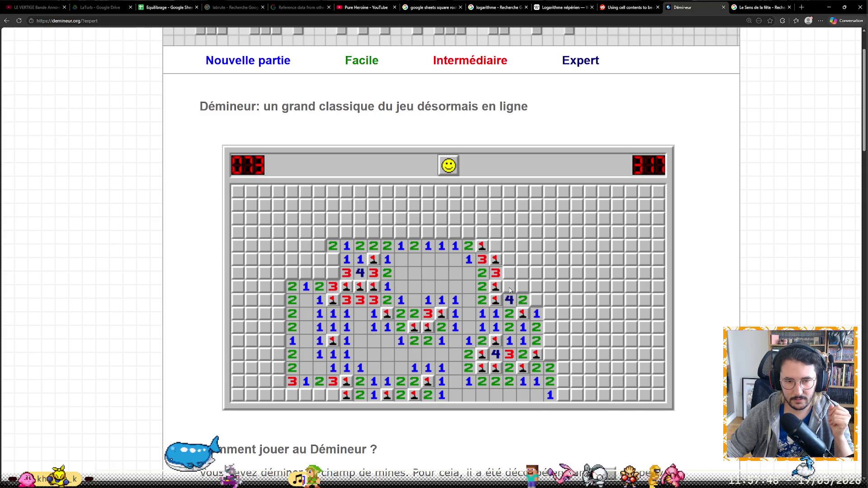
Flag mines on the right edge, bottom row and top row, revealing a 4 and a 2.
click(538, 304)
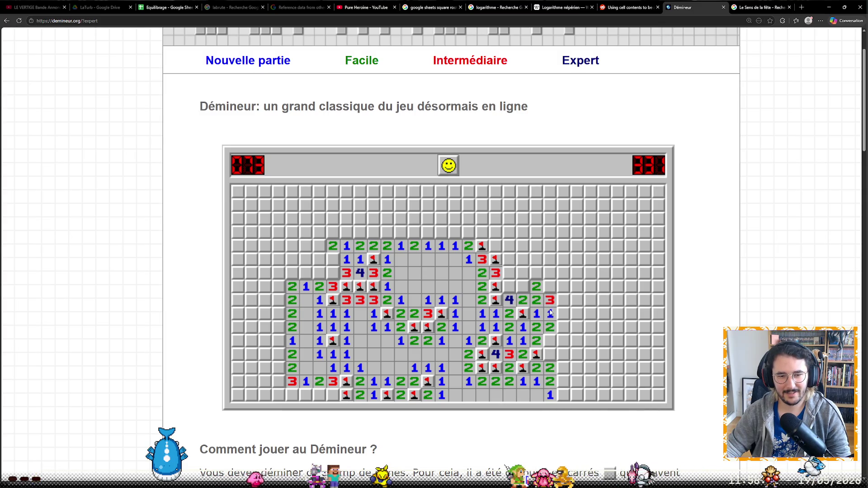
right_click(547, 339)
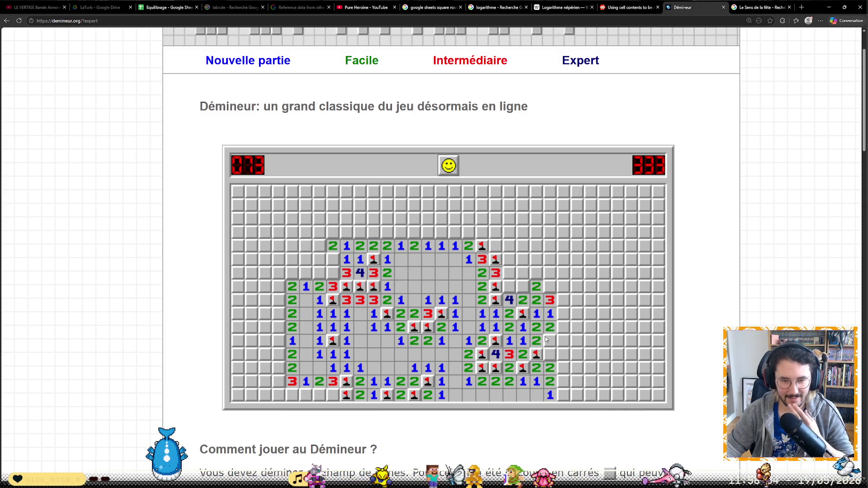
click(549, 354)
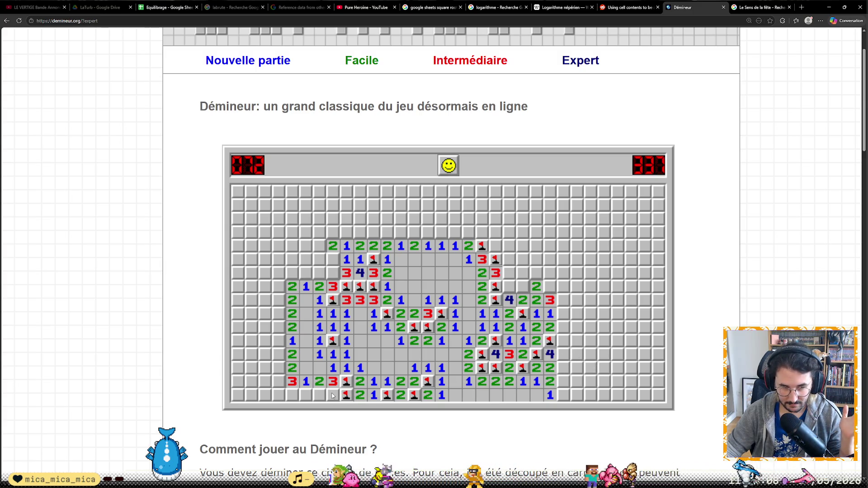
right_click(303, 391)
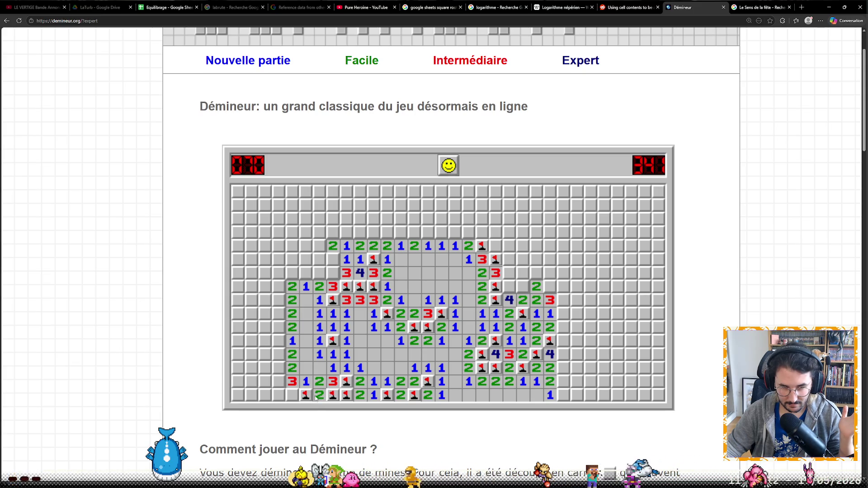
click(296, 397)
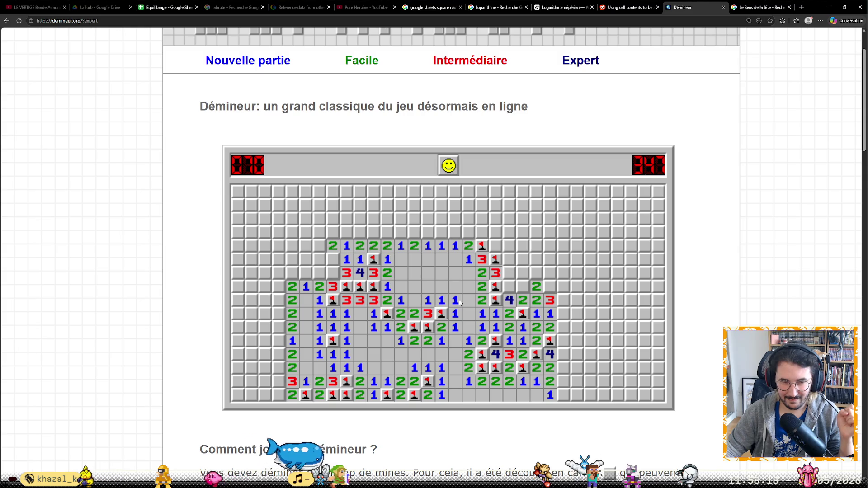
right_click(495, 247)
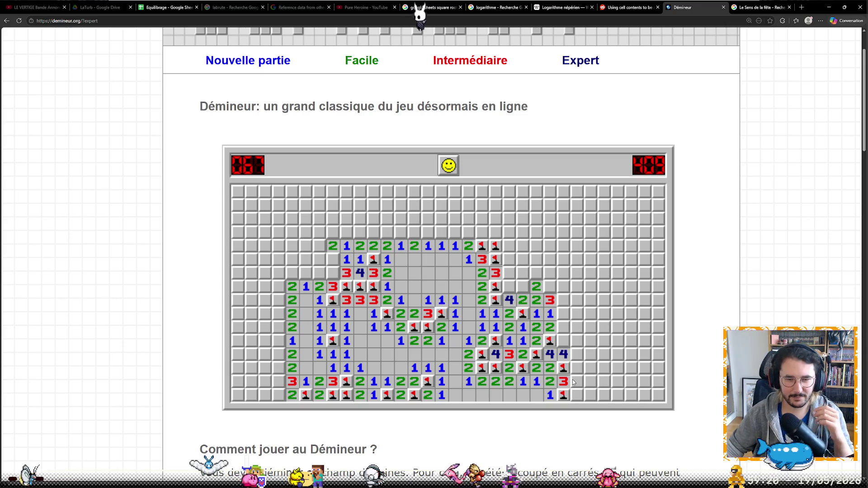
Flag five mines in the right-side rows and reveal the two safe cells beside them, leaving 62.
right_click(563, 341)
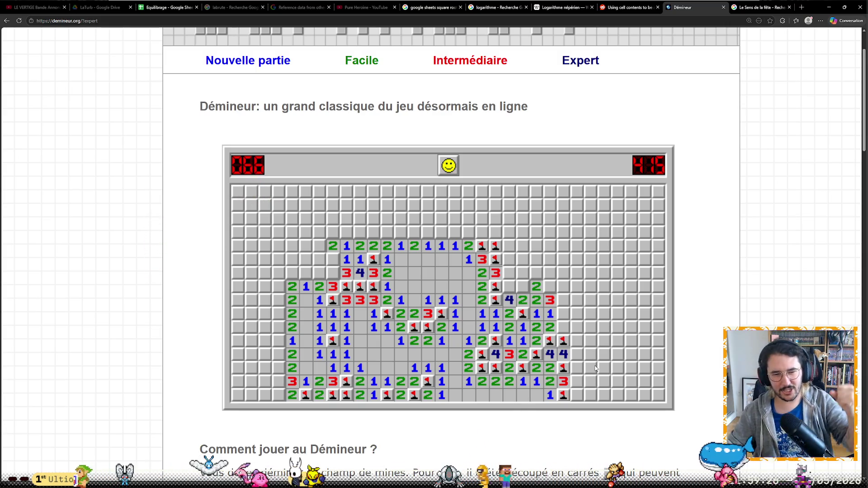
click(563, 327)
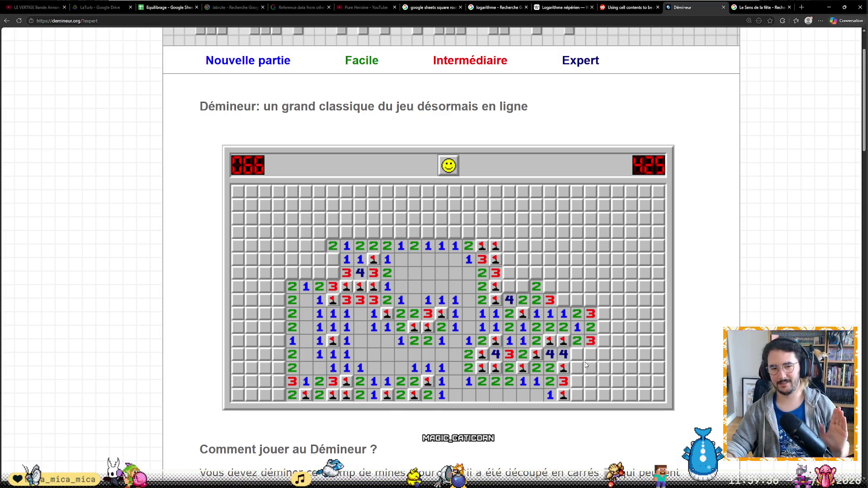
right_click(563, 300)
click(577, 300)
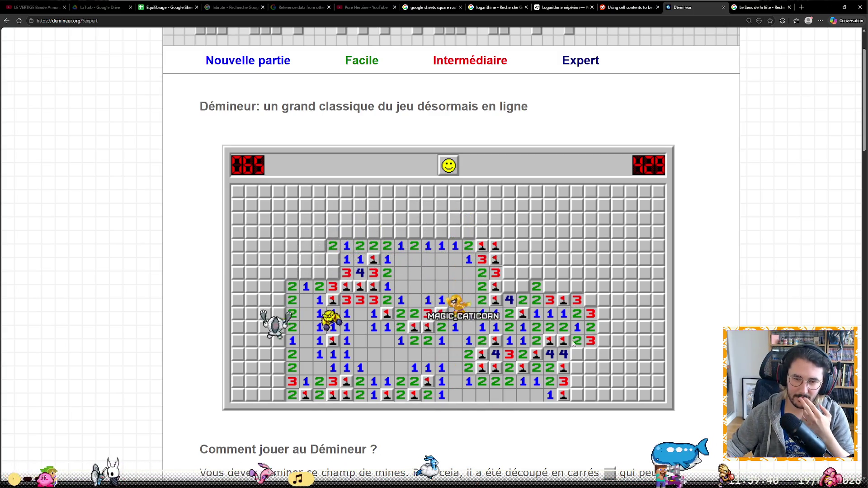
right_click(593, 303)
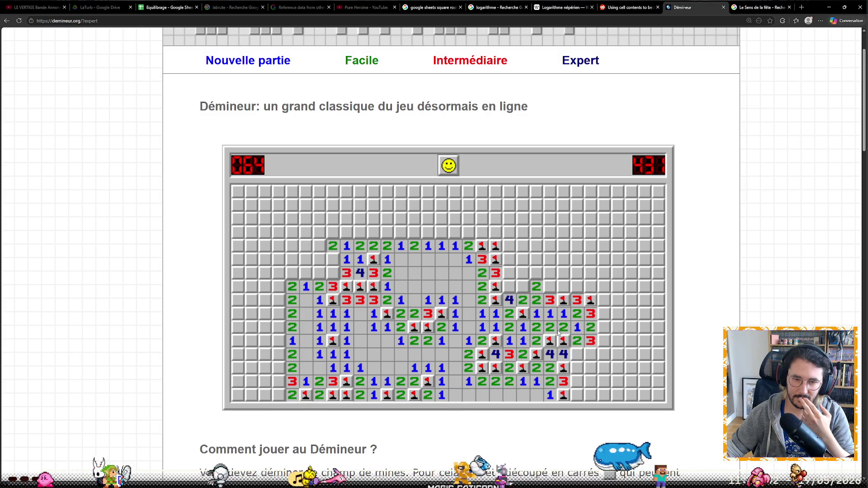
right_click(549, 286)
right_click(563, 286)
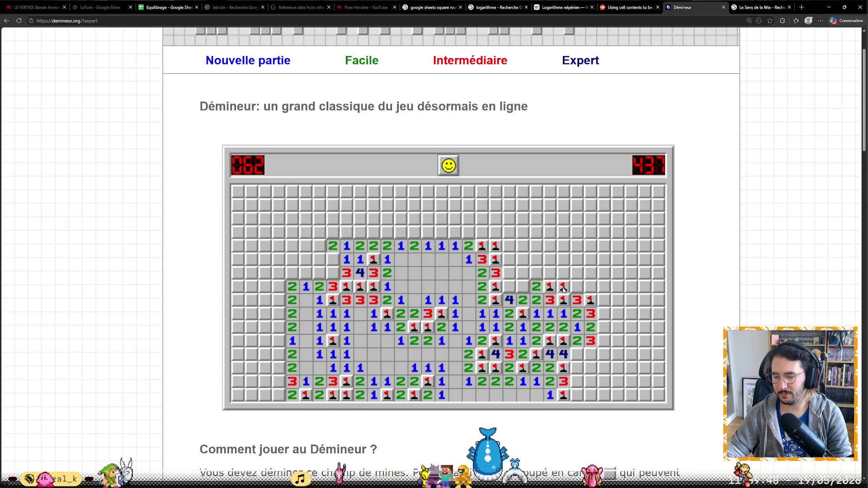
Open the blank area toward the top-right corner and flag its first mine.
click(590, 273)
click(562, 261)
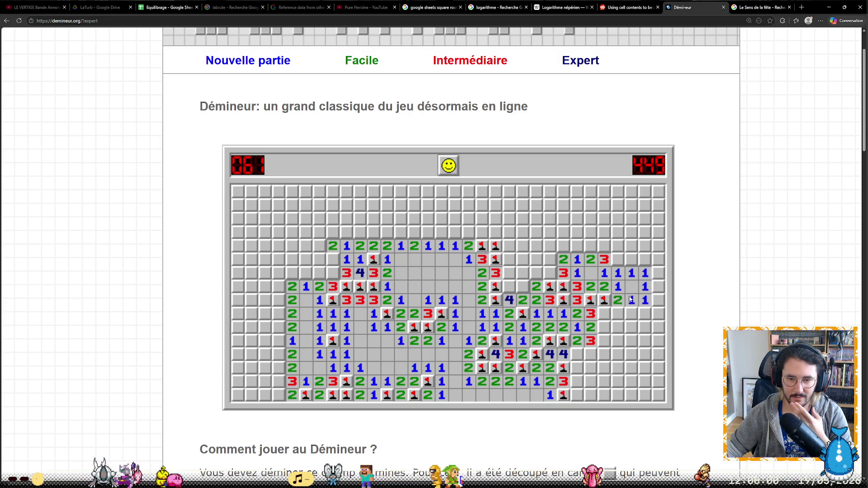
right_click(617, 261)
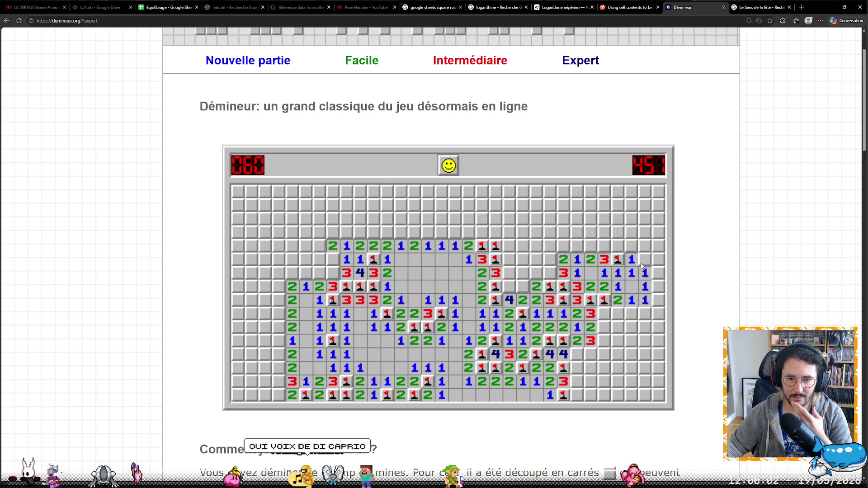
click(639, 266)
click(632, 248)
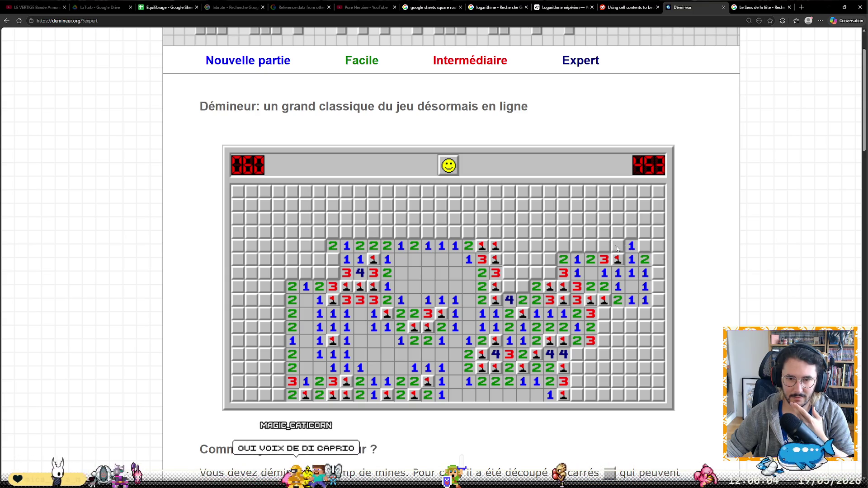
click(645, 245)
click(644, 233)
click(617, 232)
Flag the top-right cluster's mines and reveal the cells along the top rows, leaving 58.
right_click(603, 247)
right_click(590, 247)
click(581, 246)
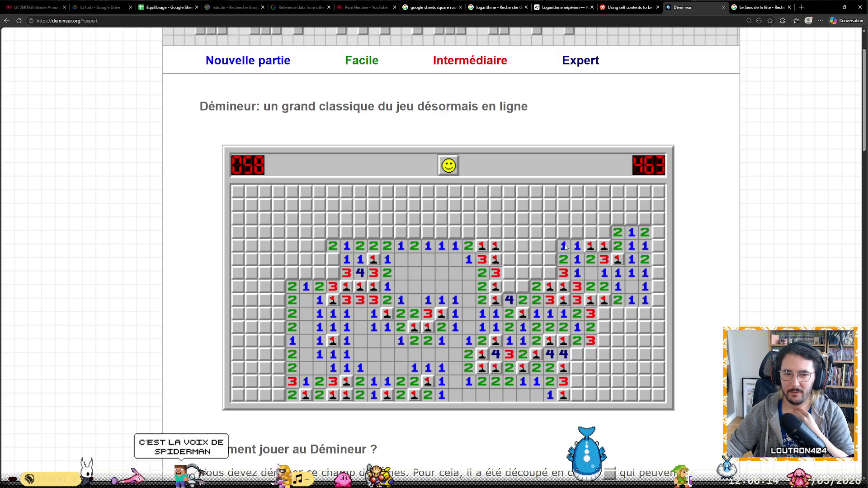
click(564, 234)
click(578, 234)
click(587, 234)
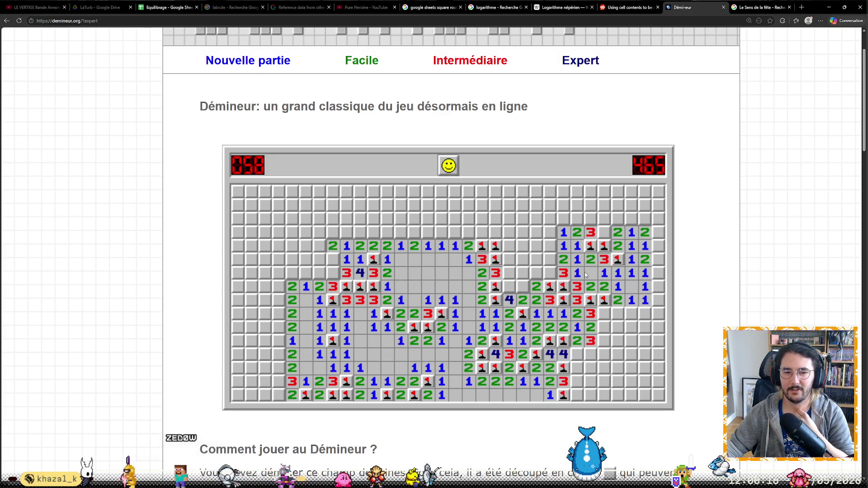
right_click(602, 247)
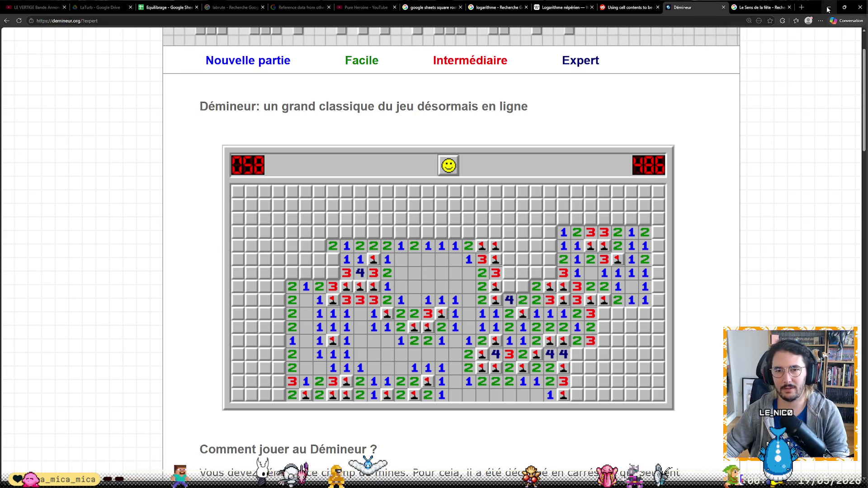
click(803, 6)
text(spider man)
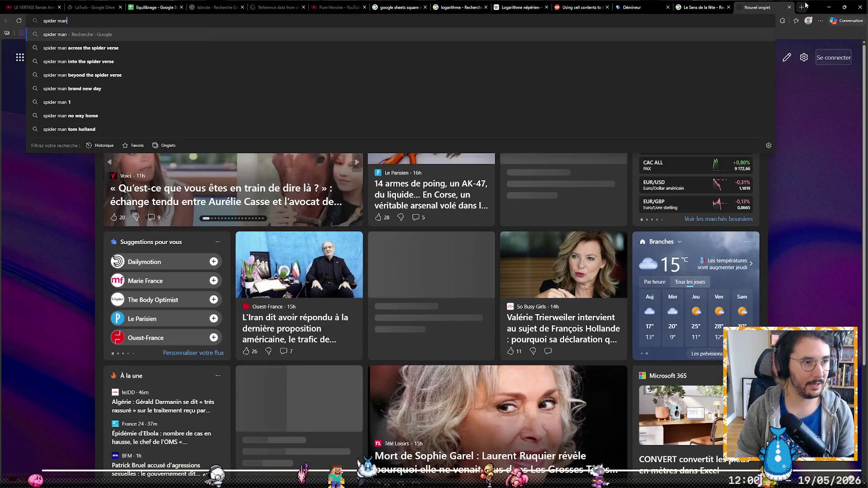
text( sam raimi doublage)
Search Google for the French dubbing of Sam Raimi's Spider-Man and open the Wiki Doublage result.
key(Return)
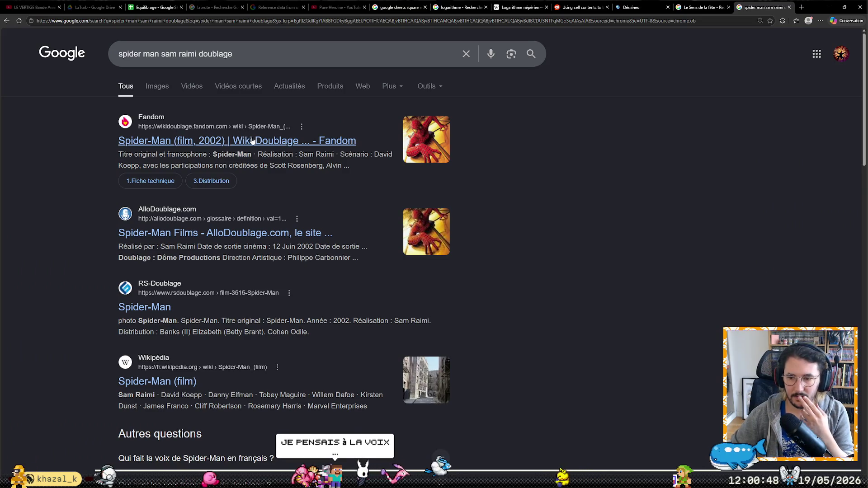
click(253, 141)
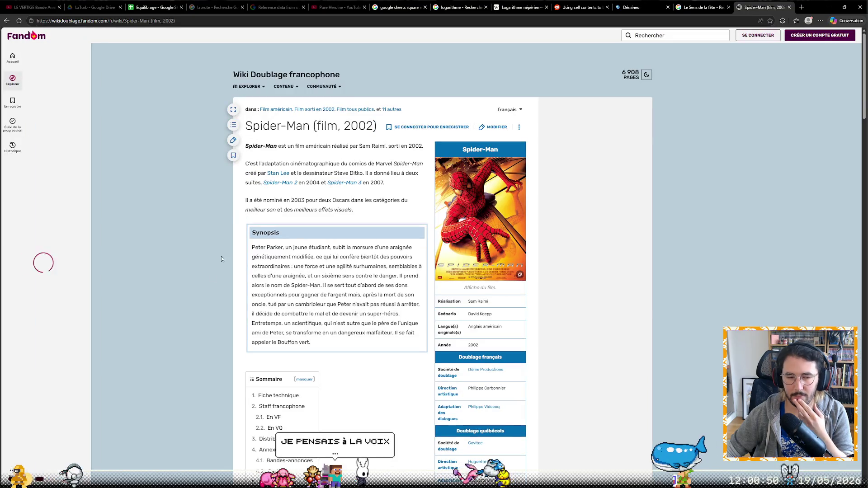
Go to the En VF cast, open Damien Witecka's page and jump to his Films section.
click(273, 417)
click(349, 185)
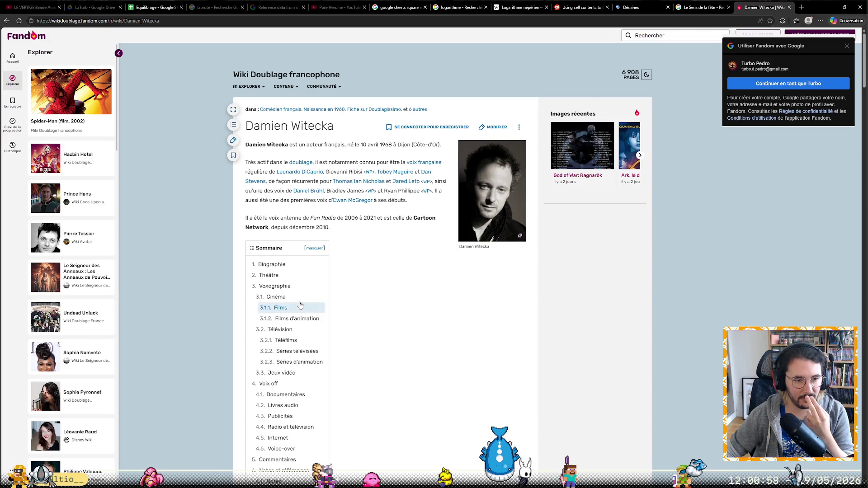
click(280, 307)
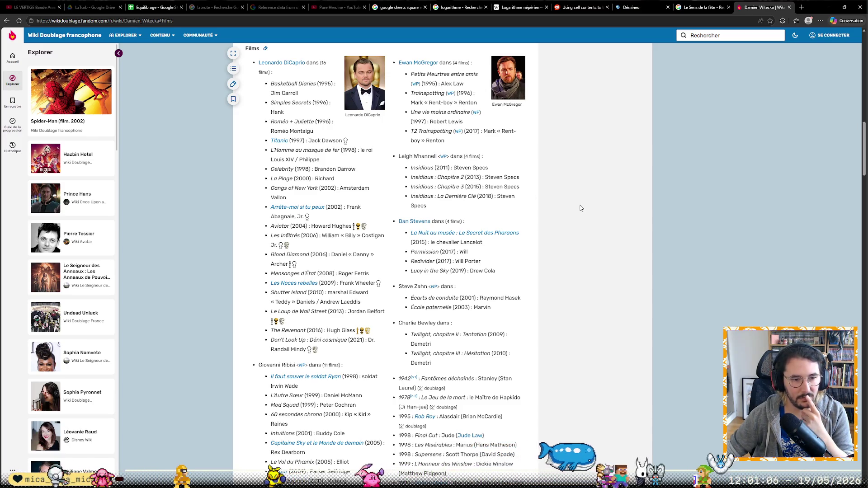
scroll(580, 208, down, 5)
scroll(579, 208, down, 5)
scroll(577, 207, down, 5)
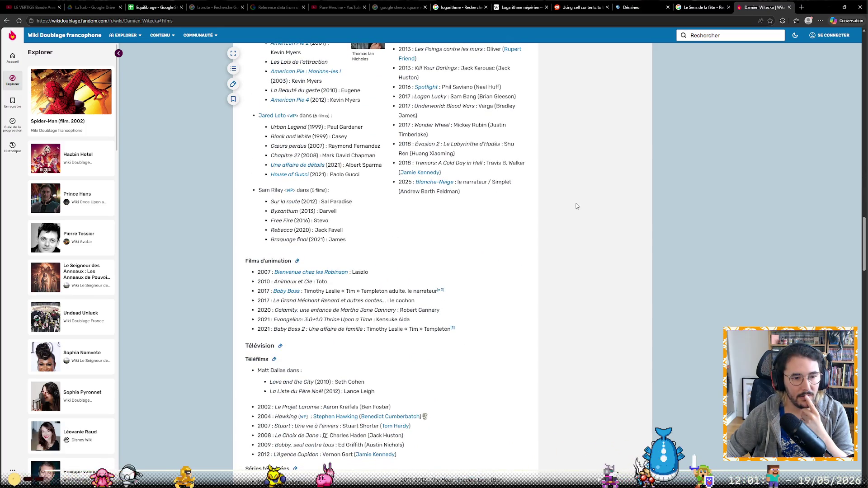
scroll(577, 206, down, 4)
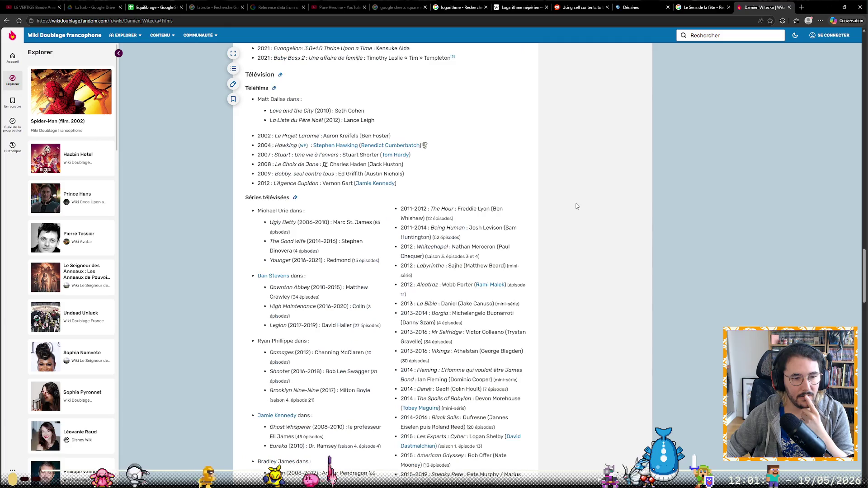
Search Google for 'une bataille après l'autre doublage' and open the RS Doublage result.
click(453, 26)
text(une bataille après l')
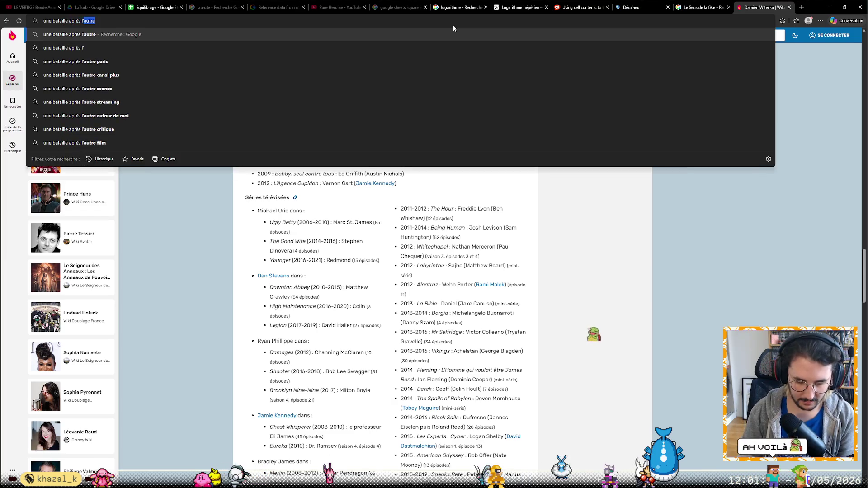
text(autre doublage)
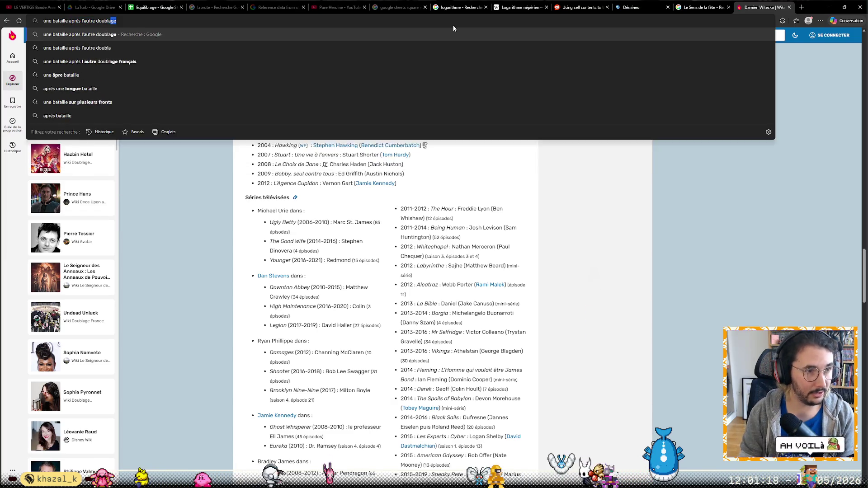
key(Return)
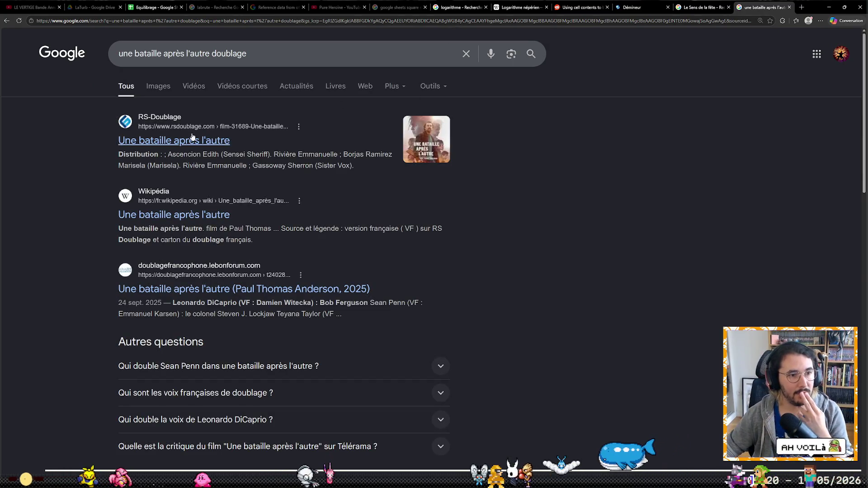
click(192, 139)
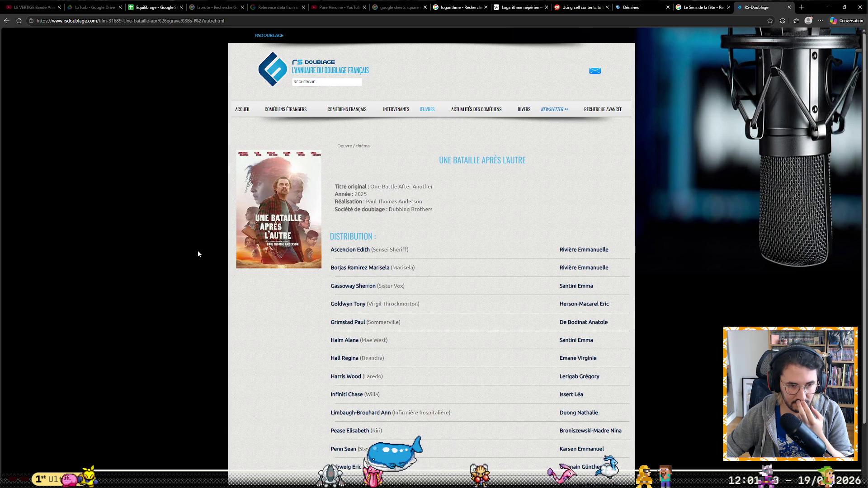
scroll(198, 254, down, 1)
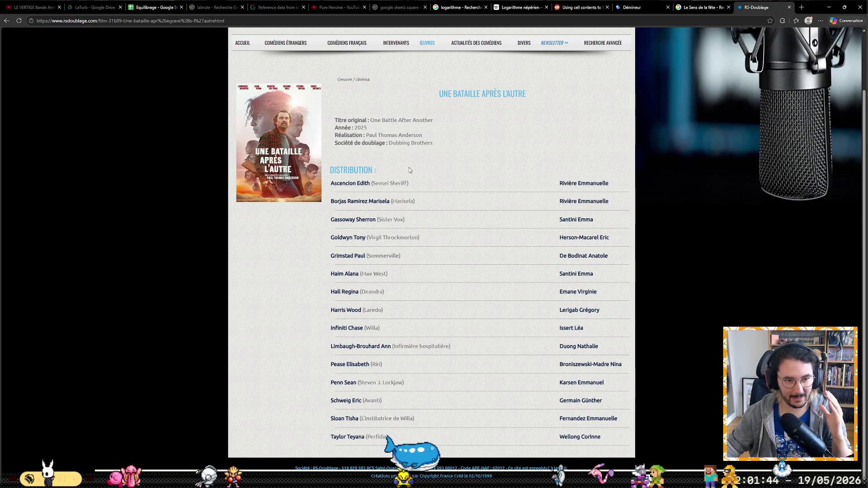
scroll(189, 264, up, 2)
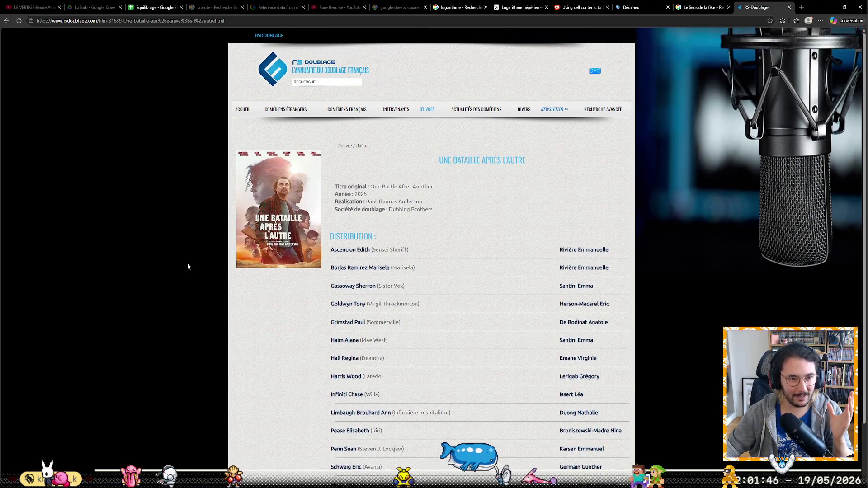
scroll(231, 348, down, 2)
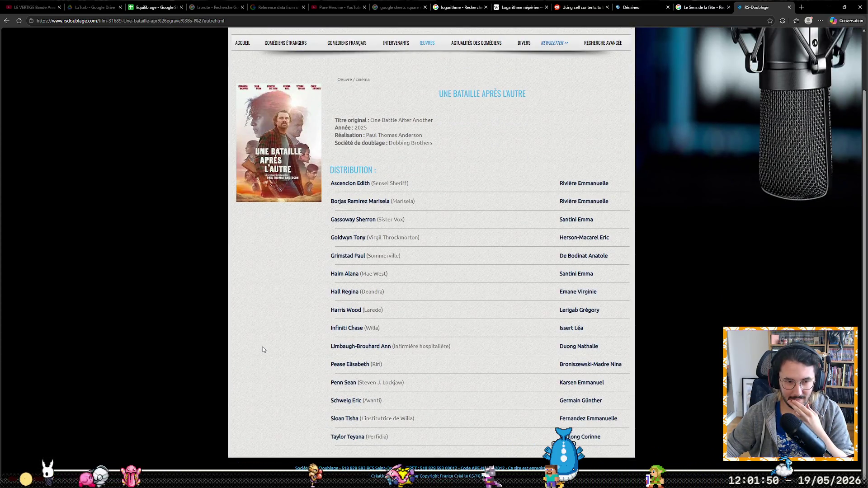
Return from RS Doublage's cast list to the Google results.
key(alt+Left)
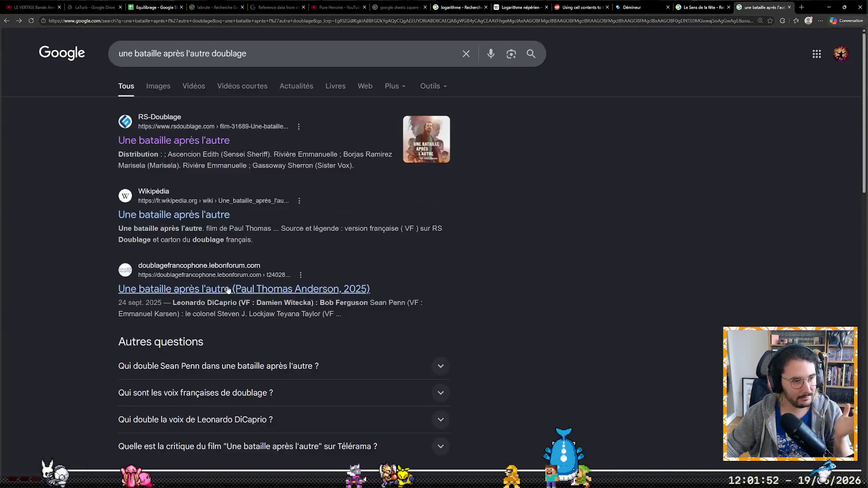
Check the Wikipédia article's Distribution section, then switch back to the Démineur tab.
click(210, 220)
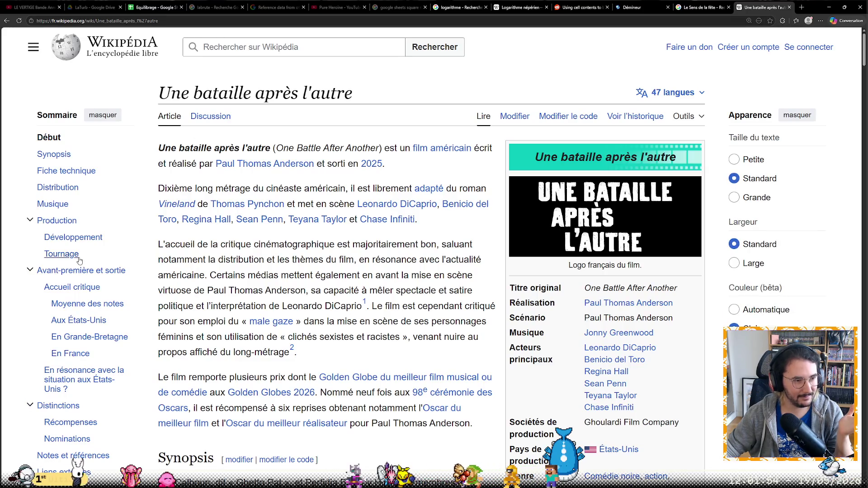
click(75, 191)
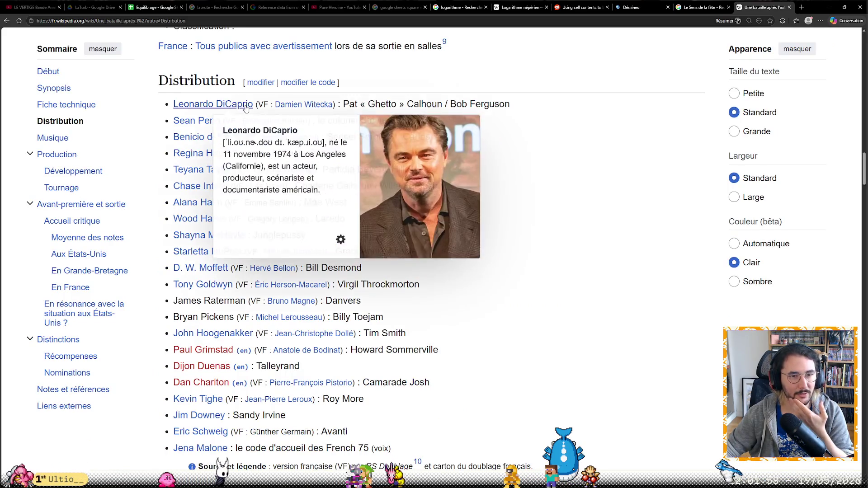
mouse_move(294, 104)
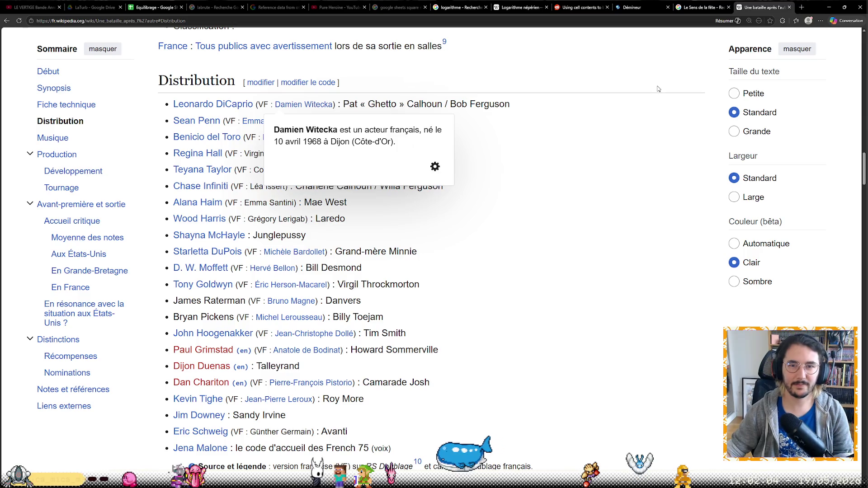
click(632, 7)
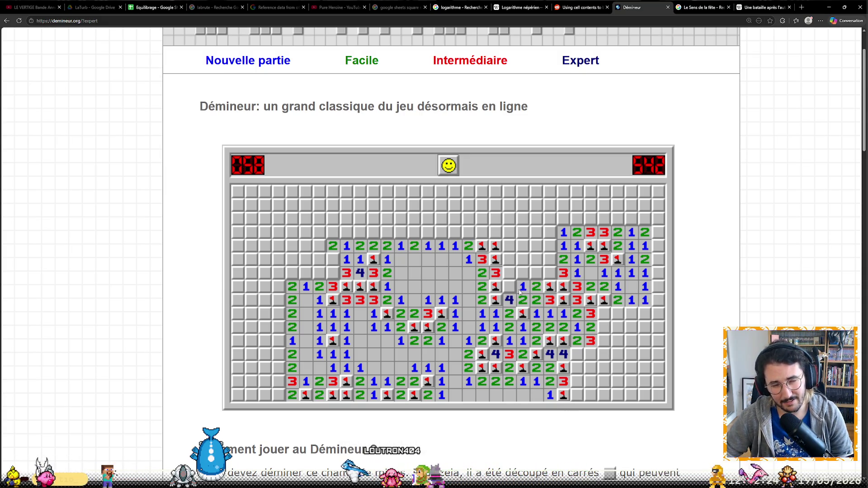
Uncover a cell beside a 2, flag two suspected mines, then hit a mine at counter 54.
click(537, 274)
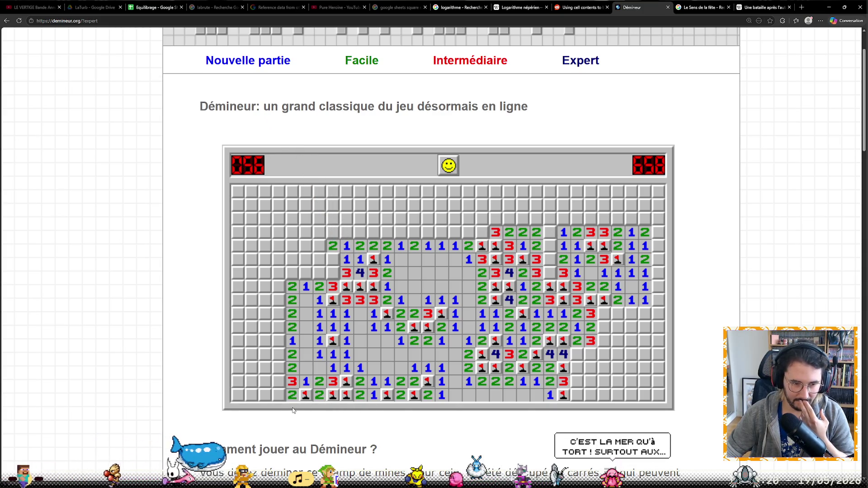
right_click(278, 367)
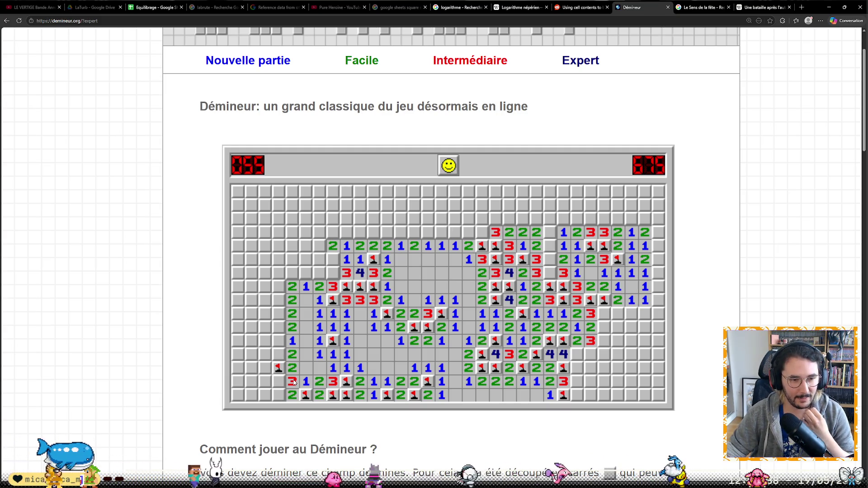
right_click(305, 273)
click(295, 276)
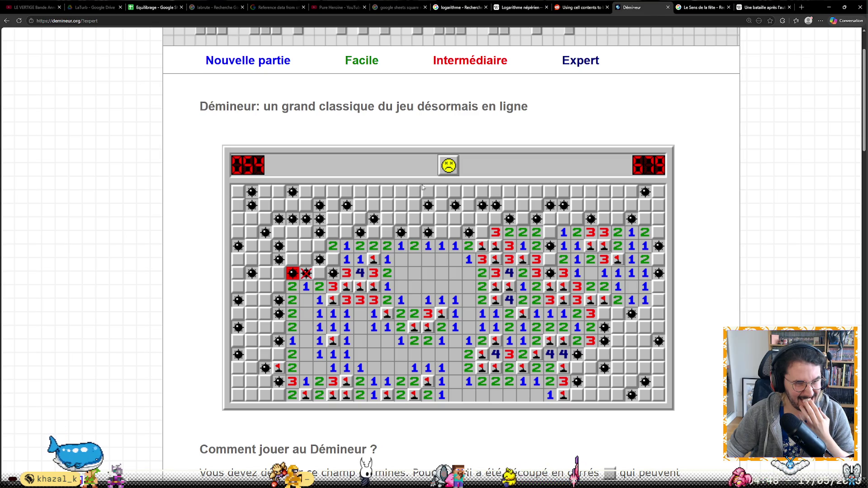
Start a new Expert game with F2, open the centre, flag one mine and hit a mine.
key(F2)
click(431, 279)
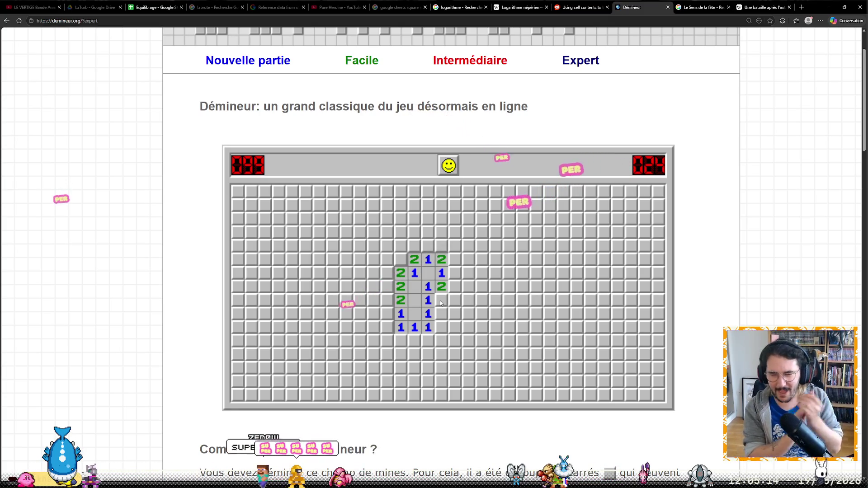
right_click(441, 300)
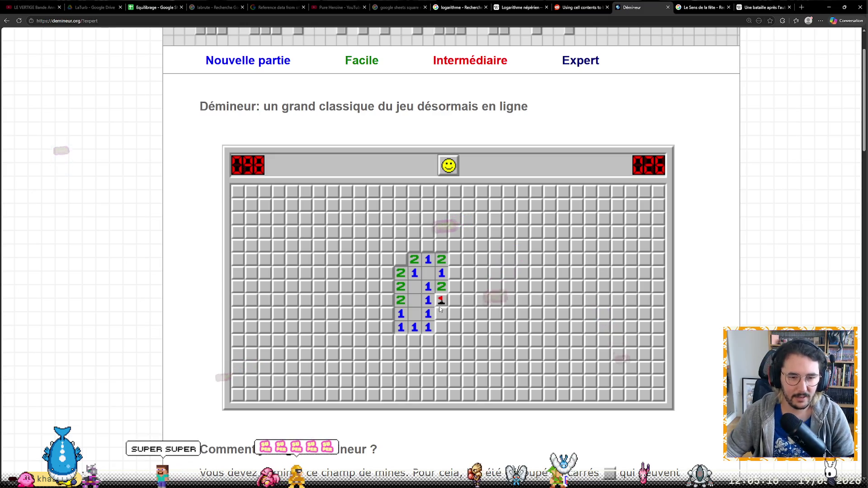
click(444, 314)
click(442, 333)
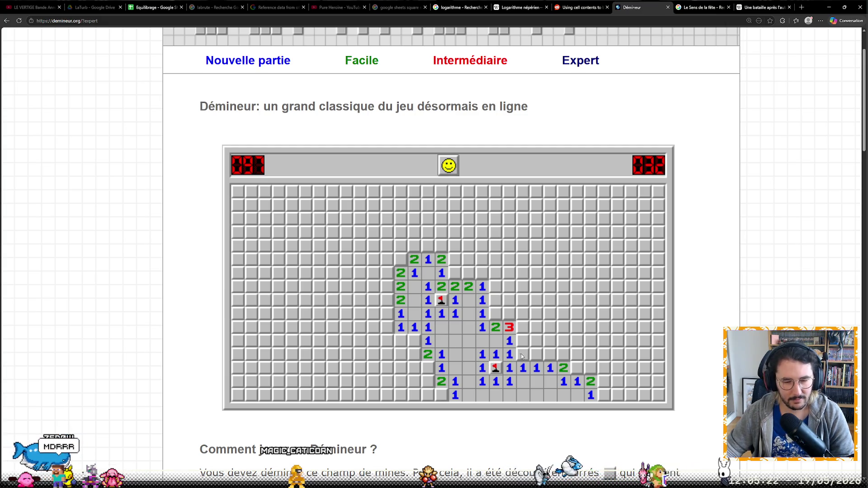
click(524, 330)
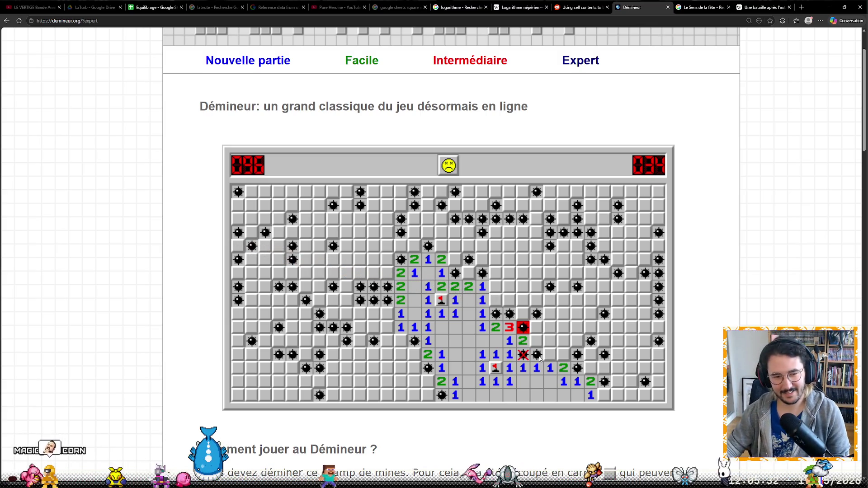
Switch to a Facile game and open its first patch on the 10-mine board.
click(447, 170)
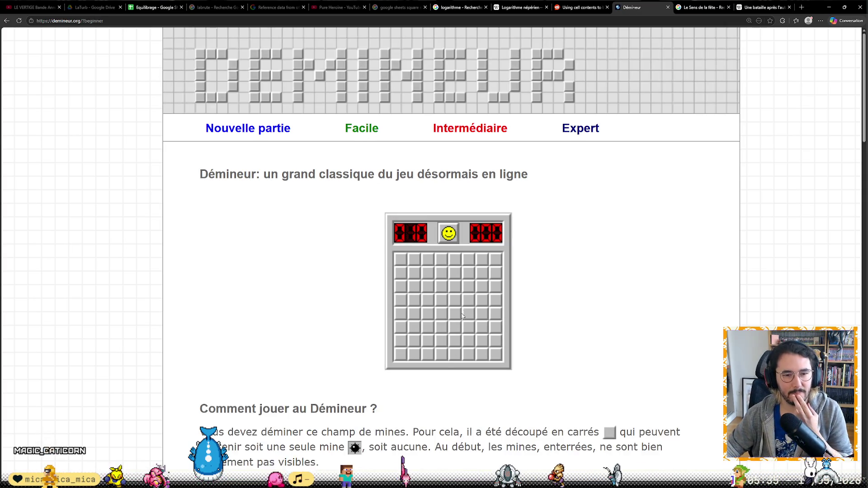
click(464, 314)
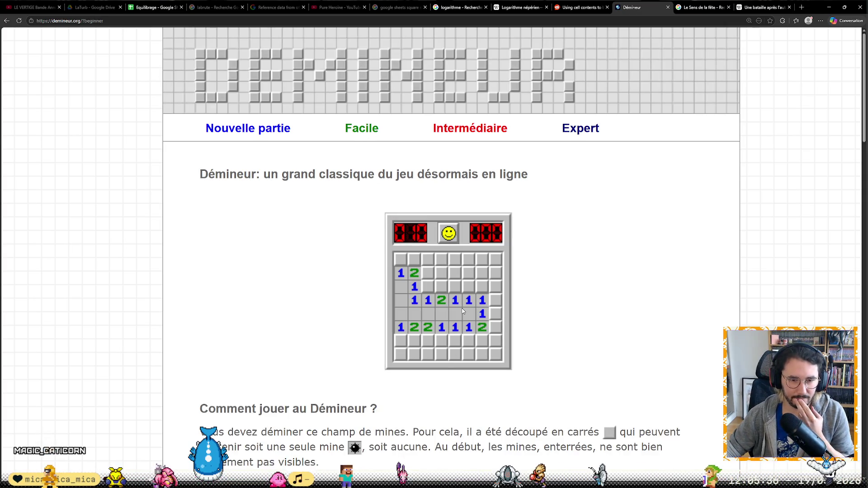
Clear the upper rows of the Easy board, flagging the mines between the 3s, top-left corner and second row.
click(441, 287)
right_click(454, 286)
click(468, 286)
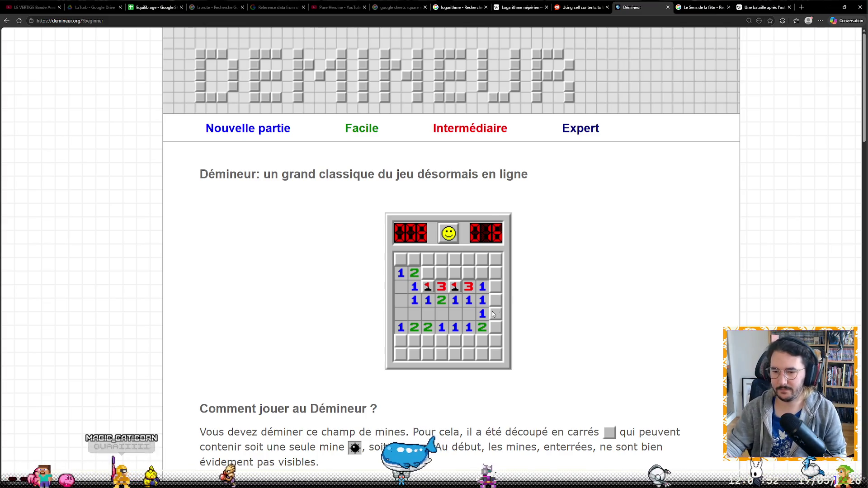
click(428, 276)
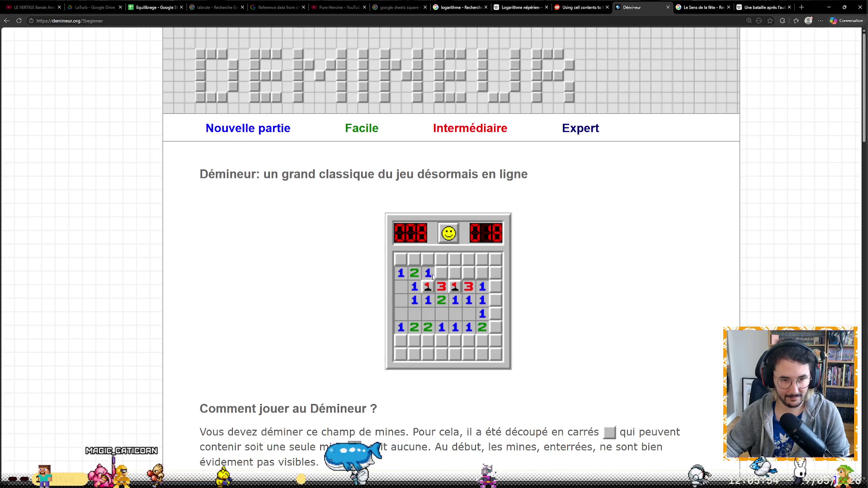
click(441, 258)
right_click(404, 259)
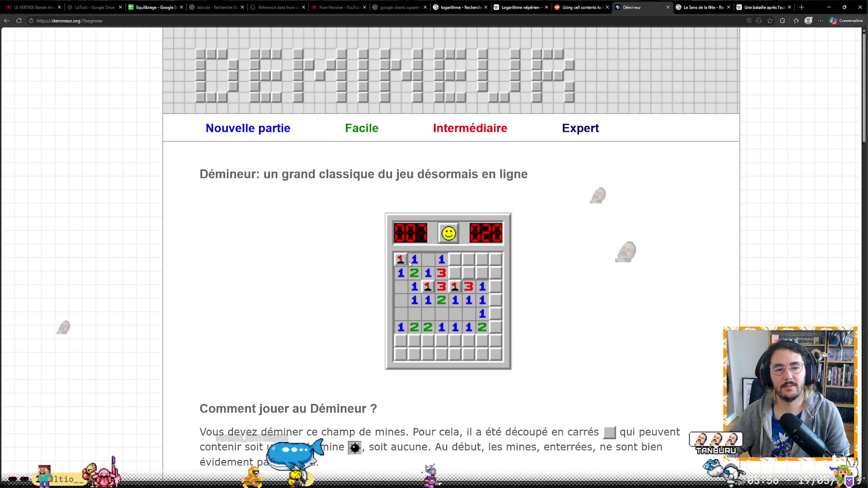
right_click(453, 274)
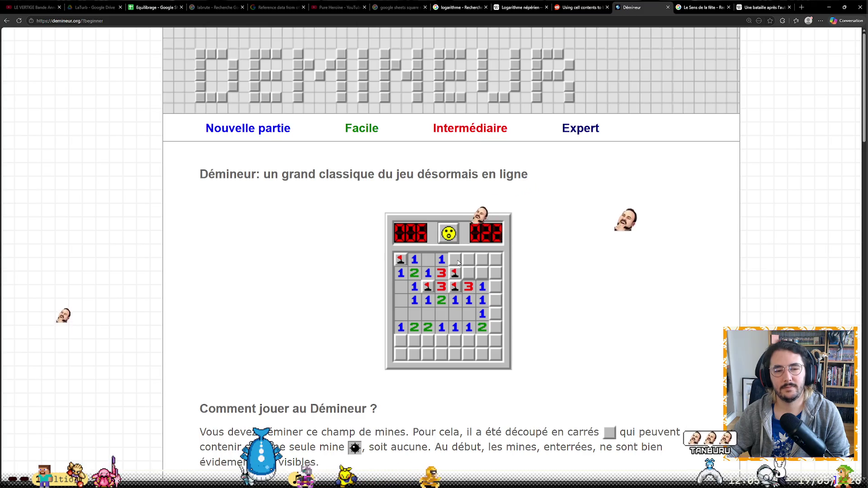
click(467, 263)
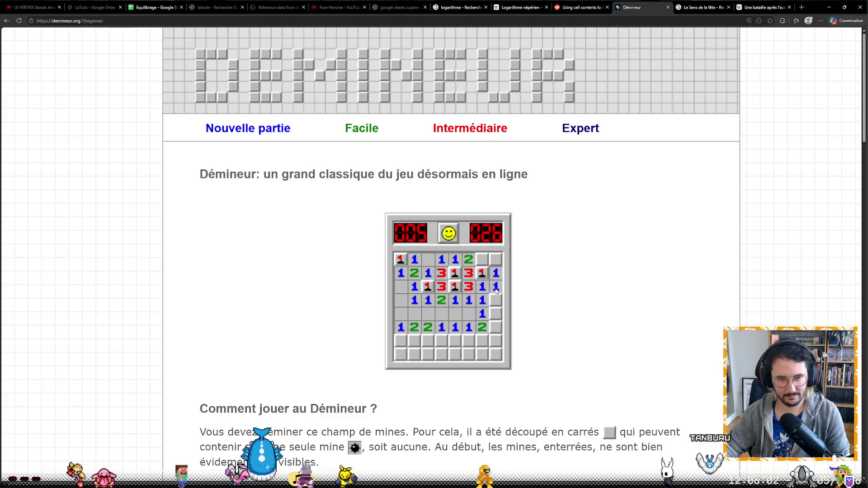
Work down the right edge to the bottom right, revealing safe cells and flagging the two mines there.
click(482, 259)
click(495, 259)
click(495, 300)
right_click(496, 313)
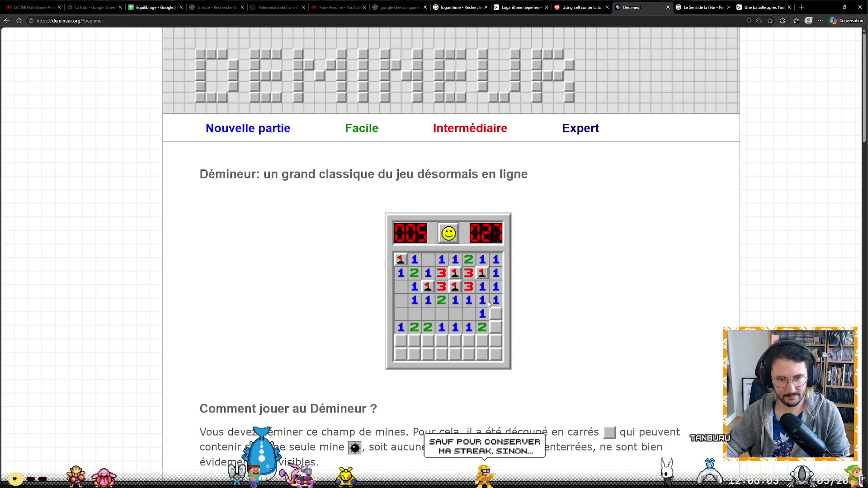
click(495, 327)
click(482, 340)
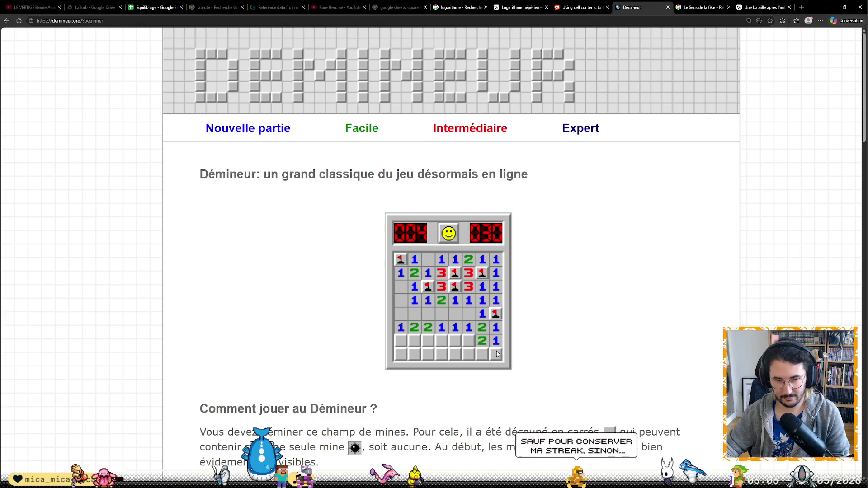
right_click(468, 341)
click(455, 340)
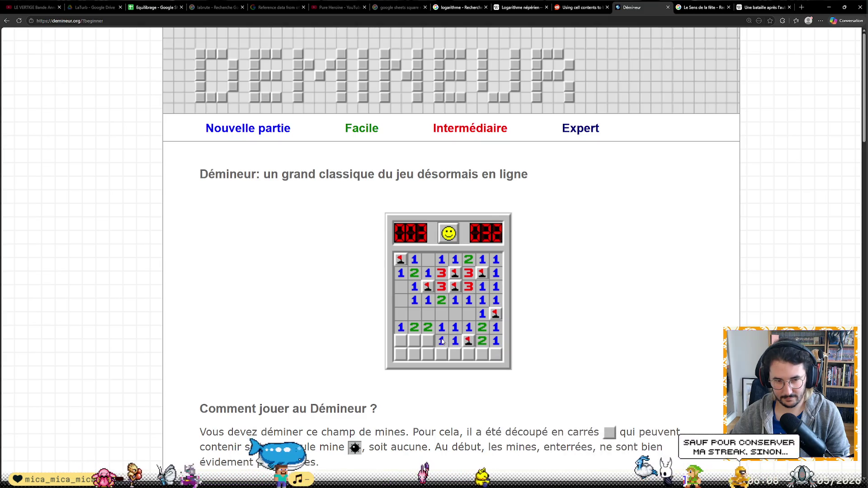
Finish the bottom rows, flagging the last two mines and revealing the final cells to win at 39 seconds.
click(441, 354)
click(454, 354)
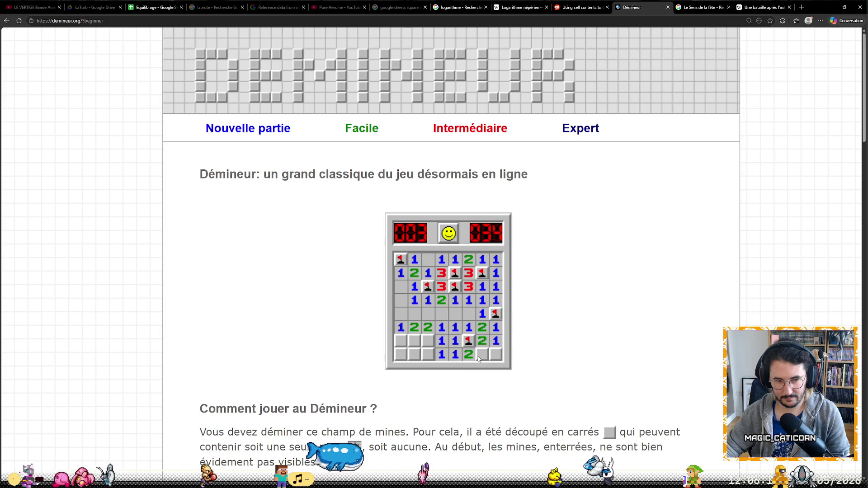
click(490, 357)
right_click(429, 345)
click(425, 353)
click(403, 340)
right_click(414, 341)
click(402, 354)
click(413, 354)
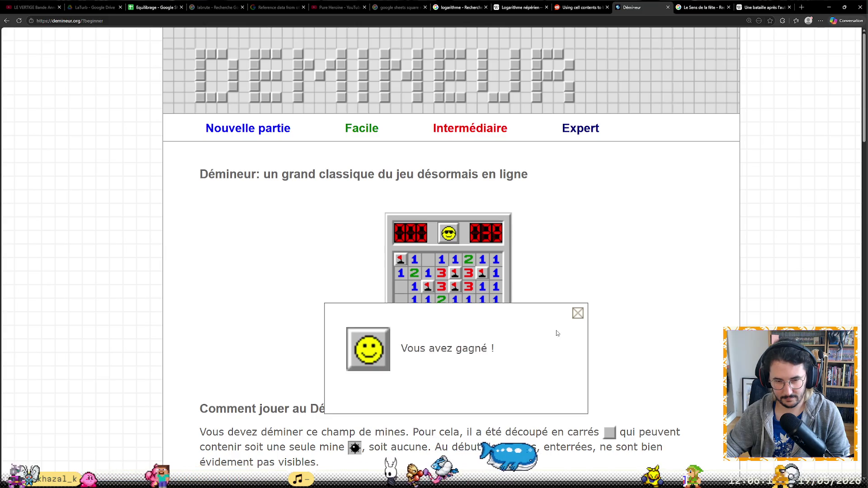
scroll(424, 298, down, 2)
ctrl+scroll(424, 298, up, 3)
ctrl+scroll(481, 302, up, 2)
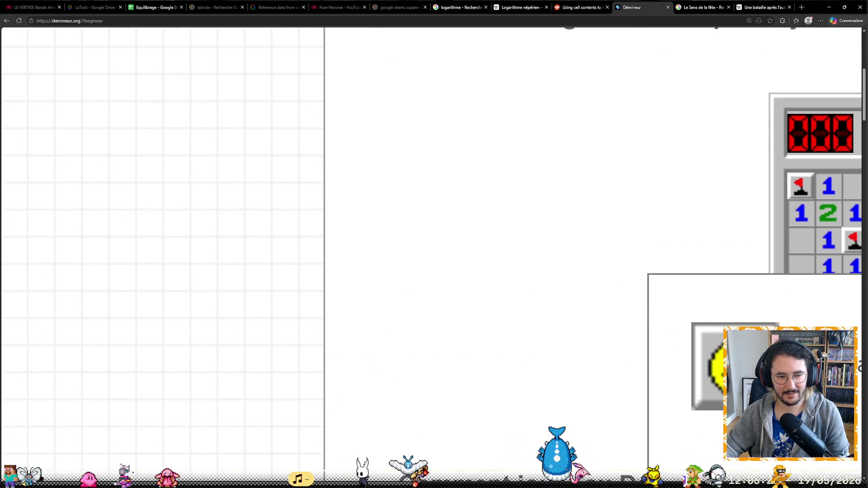
scroll(572, 382, right, 5)
scroll(572, 382, down, 2)
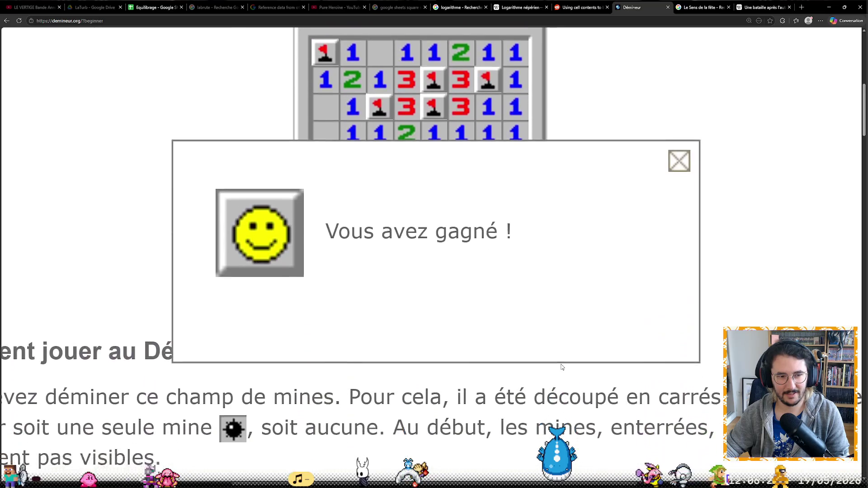
scroll(562, 367, down, 1)
scroll(564, 364, up, 1)
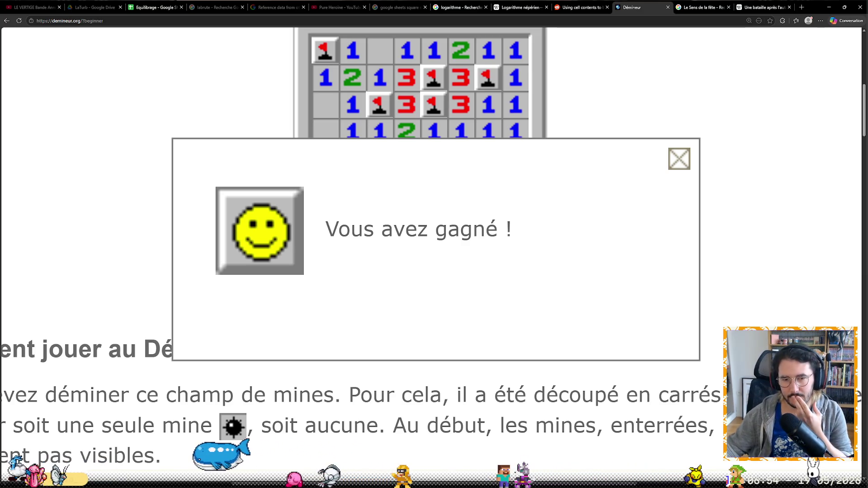
Close the 'Vous avez gagné !' dialog to leave the solved Easy board on its own.
click(678, 168)
scroll(661, 189, up, 5)
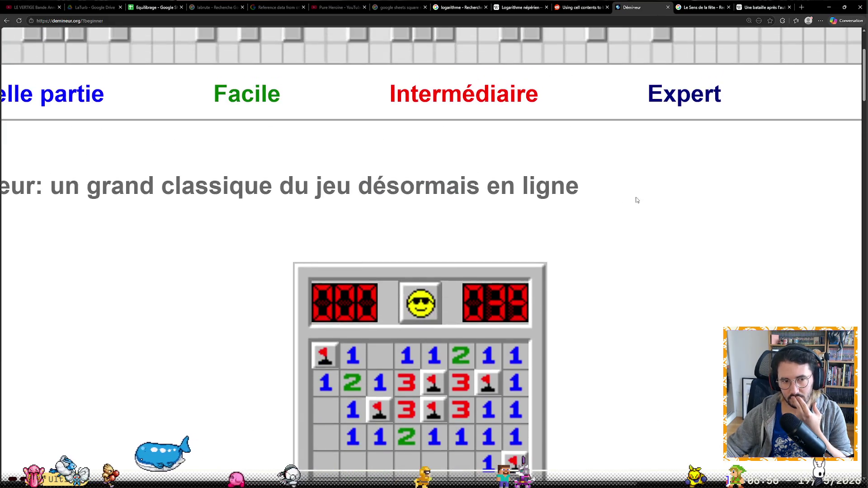
scroll(679, 371, down, 2)
ctrl+scroll(453, 235, down, 1)
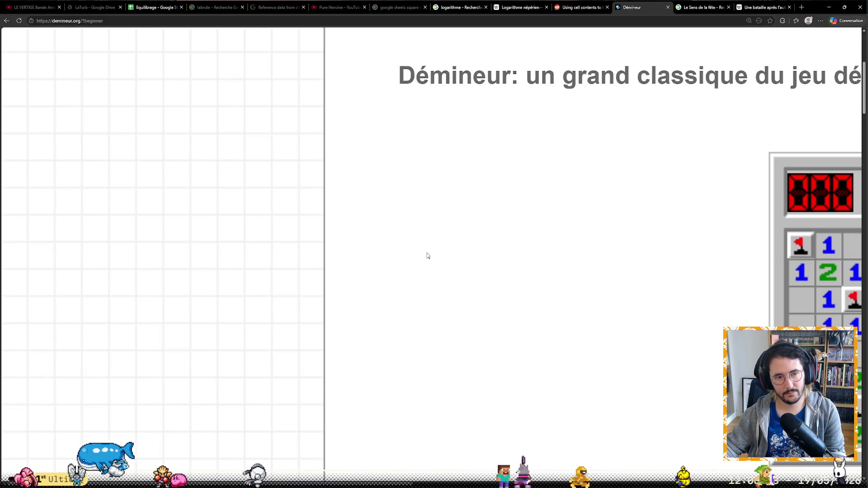
ctrl+scroll(440, 251, down, 6)
ctrl+scroll(500, 326, down, 2)
ctrl+scroll(498, 324, down, 2)
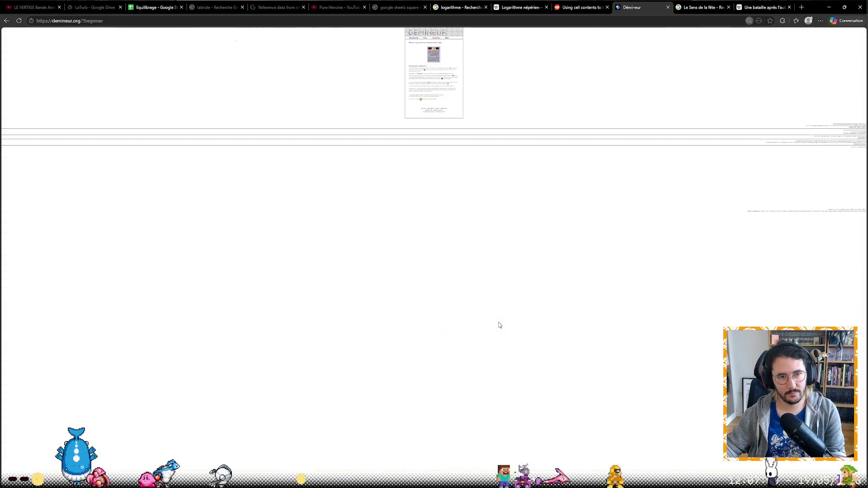
ctrl+scroll(497, 323, up, 4)
ctrl+scroll(497, 323, up, 1)
ctrl+scroll(533, 211, up, 1)
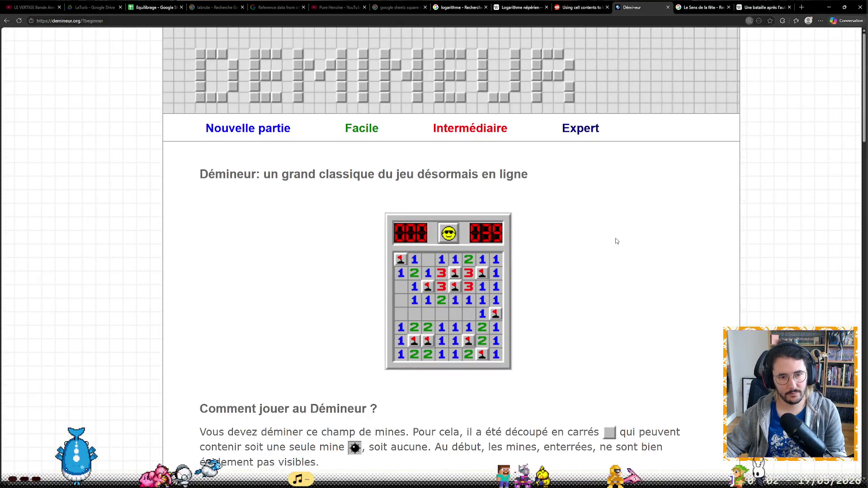
scroll(584, 163, down, 1)
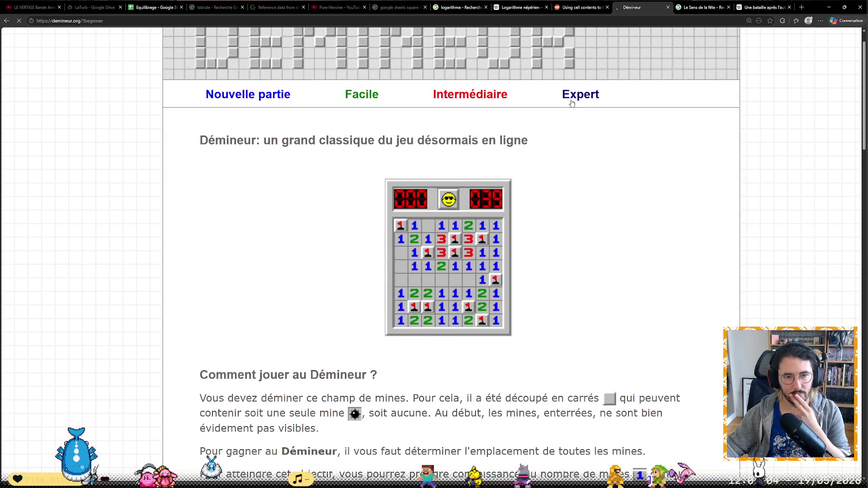
Switch to Expert, lose the first attempt on a mine, and restart with a fresh opening via the smiley.
click(571, 100)
click(470, 339)
scroll(468, 273, down, 2)
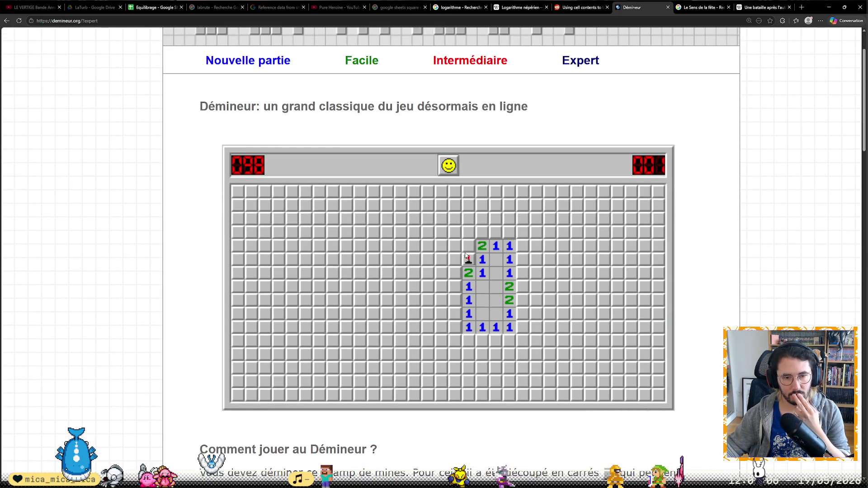
click(455, 286)
click(448, 166)
click(434, 269)
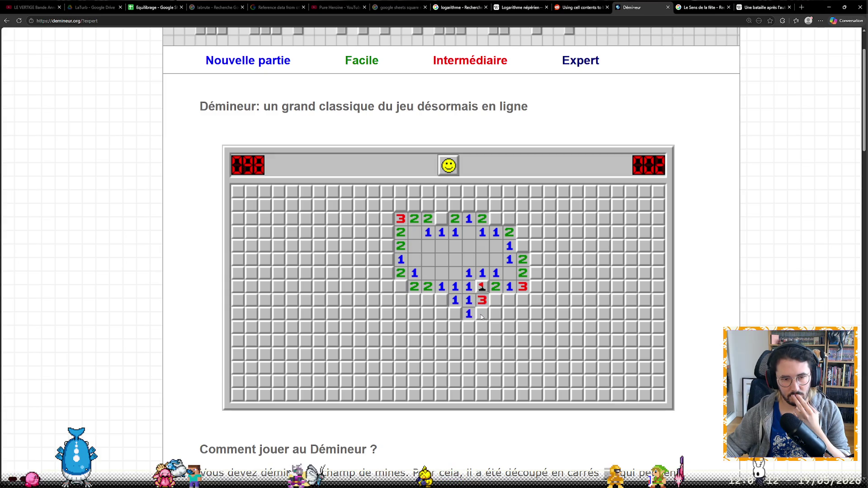
Extend the opening downward and along its top and right edges, flagging three mines and revealing the 2s.
click(441, 314)
click(427, 300)
right_click(440, 300)
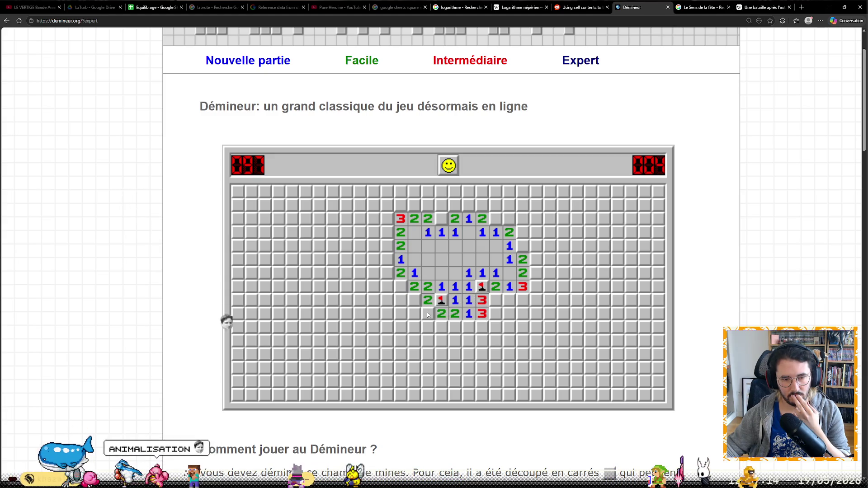
drag(428, 314, 441, 319)
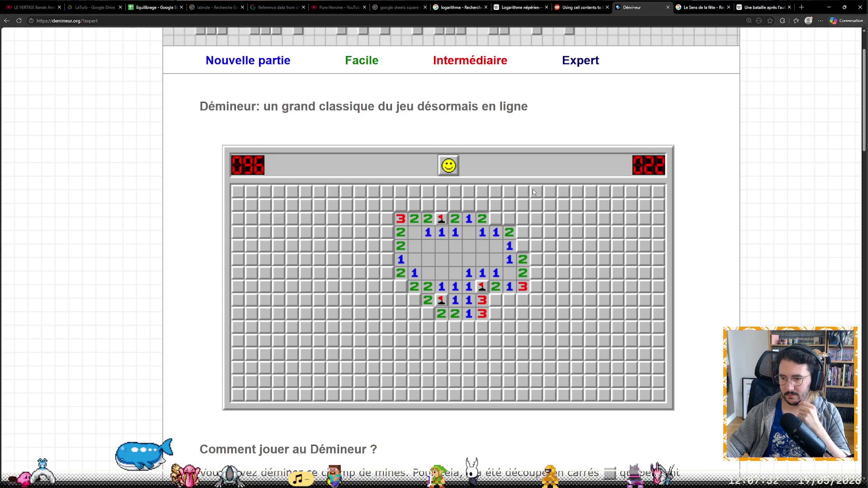
right_click(496, 218)
right_click(522, 245)
click(522, 232)
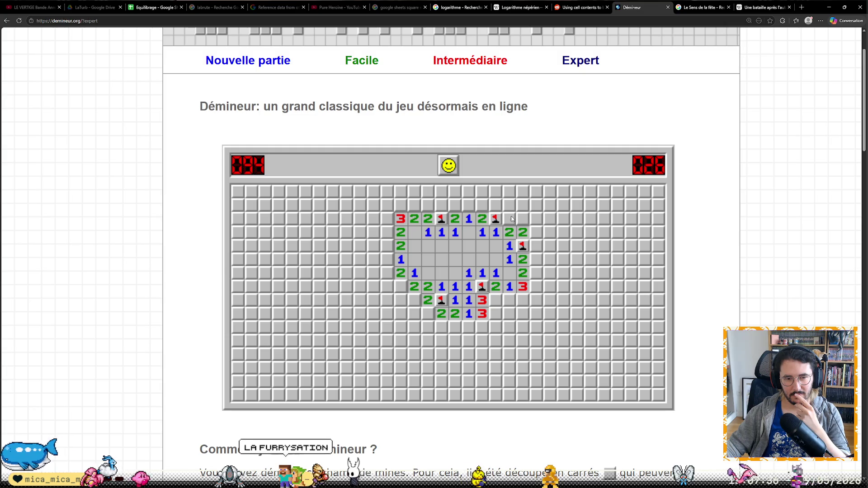
click(511, 218)
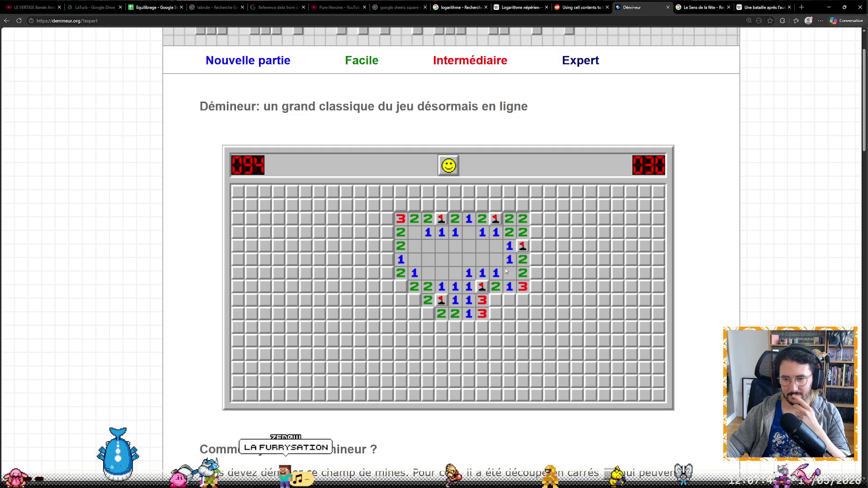
Clear the left edge and lower right of the opening, flagging mines and revealing the 3s and a 4.
right_click(414, 300)
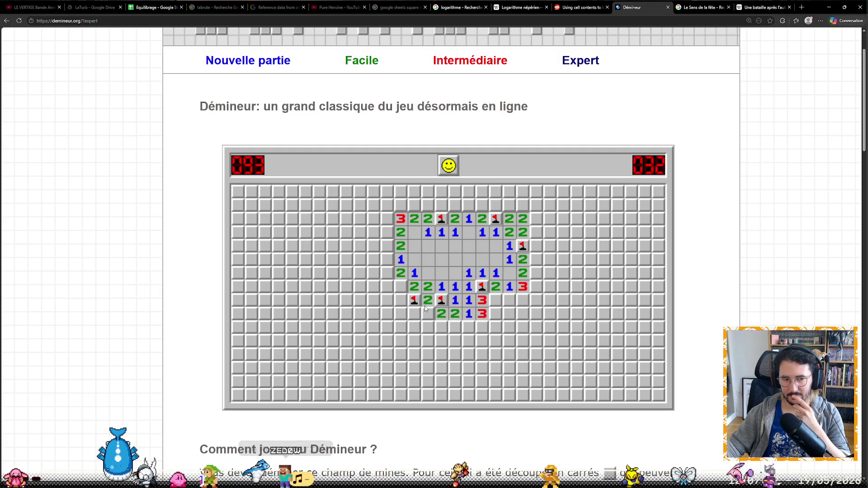
click(428, 313)
right_click(401, 286)
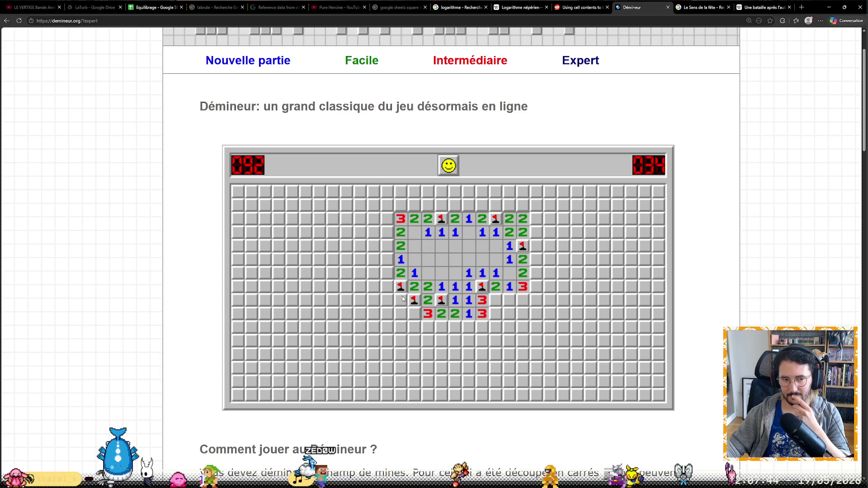
click(401, 300)
click(390, 276)
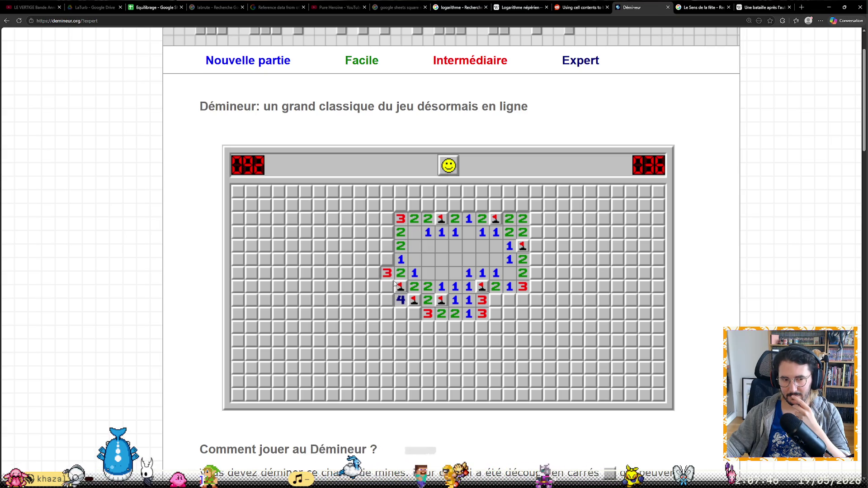
right_click(495, 299)
click(468, 327)
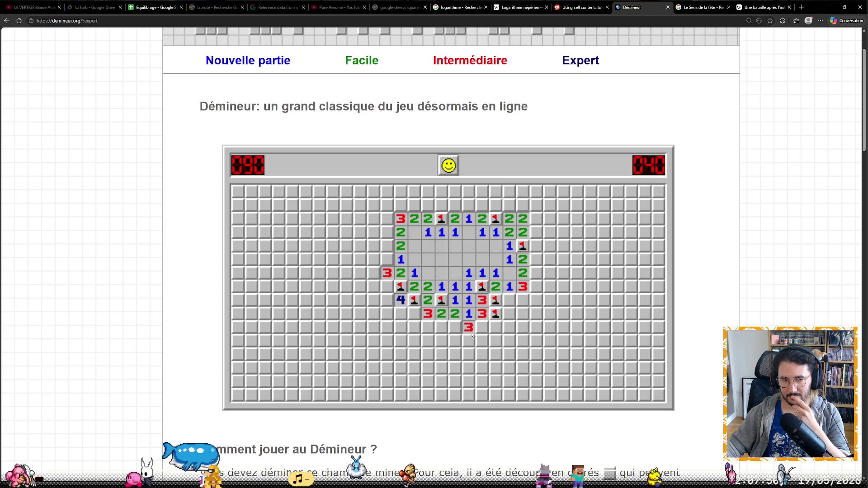
click(508, 303)
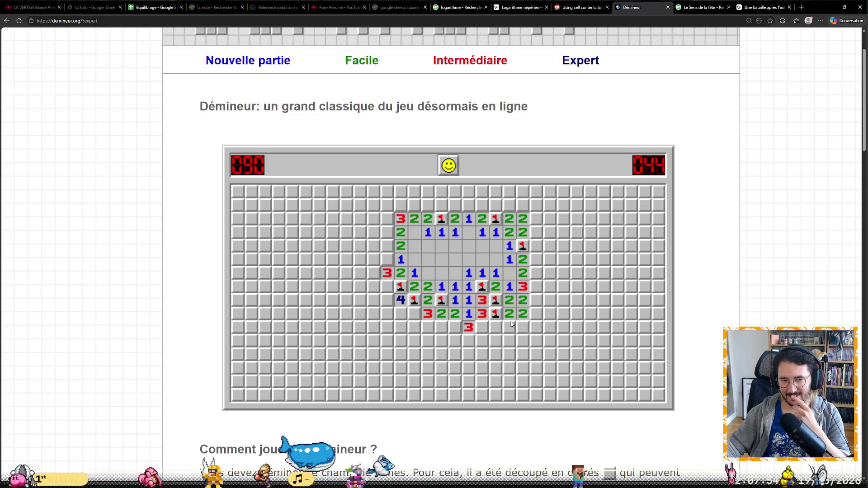
Open up the area below the row of 2s, flagging mines around the 4 and revealing the 3 and 2s.
click(514, 343)
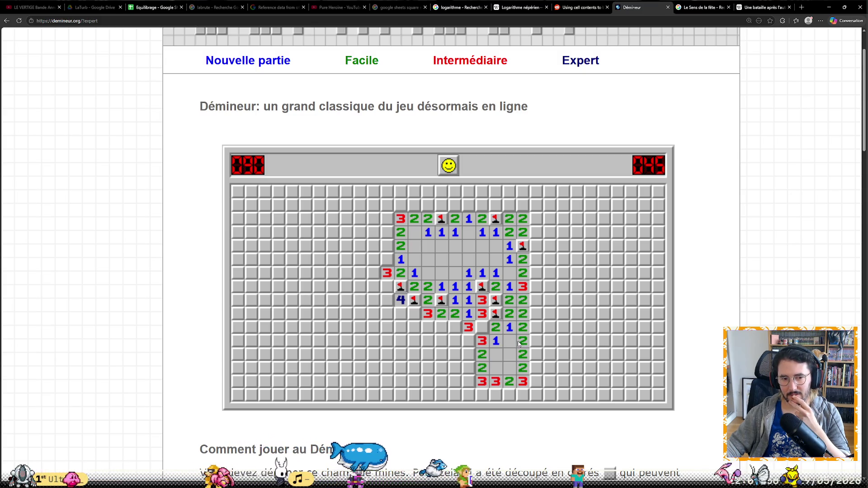
right_click(482, 327)
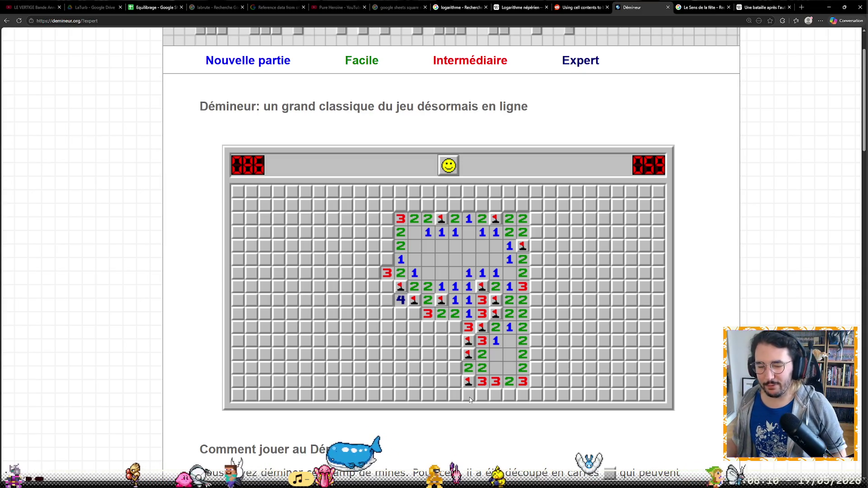
click(455, 331)
right_click(441, 327)
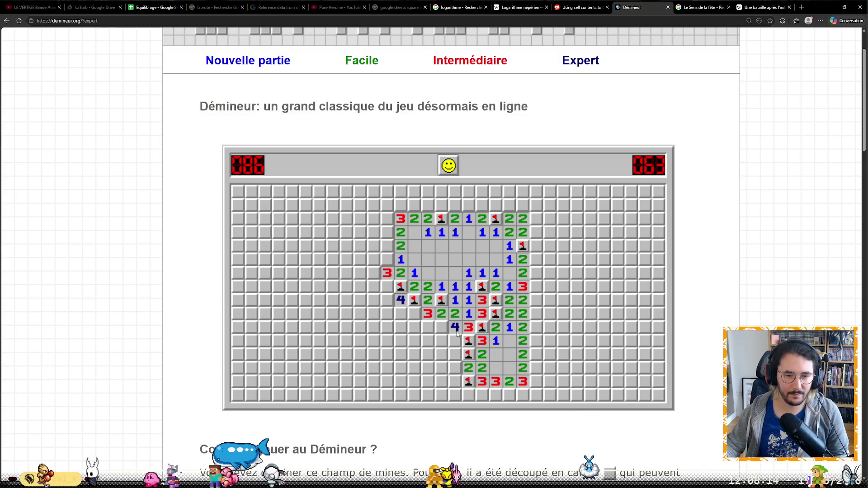
right_click(454, 341)
click(427, 328)
click(413, 327)
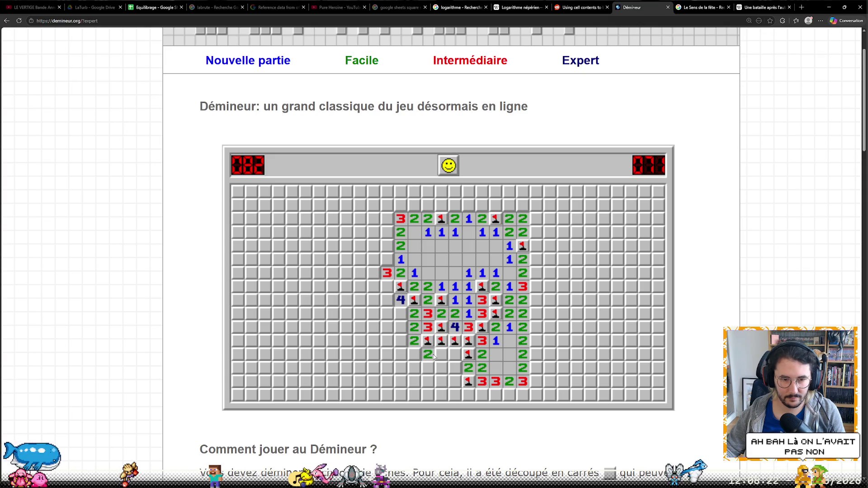
Flag a mine near the bottom edge, hit a mine with 81 left, and switch to the YouTube trailer tab.
right_click(442, 384)
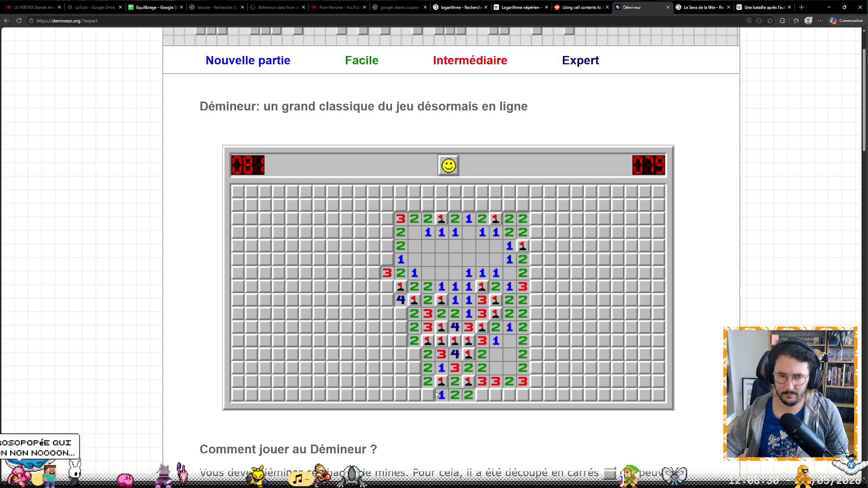
click(413, 385)
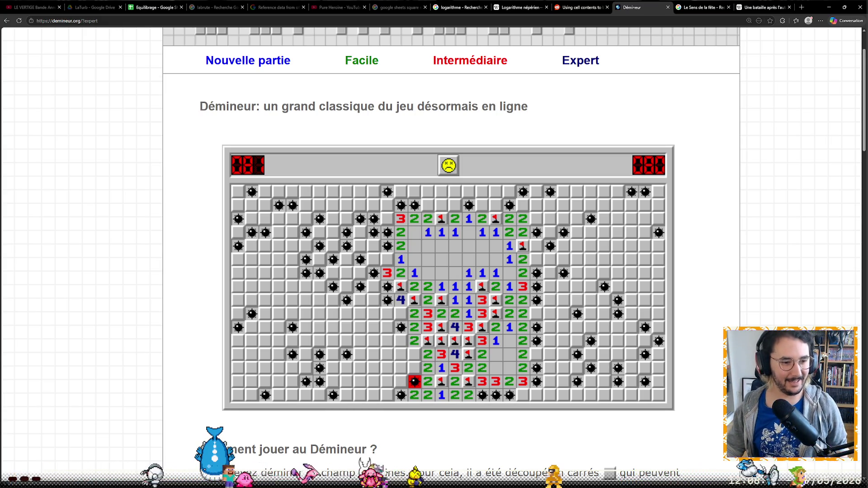
click(50, 7)
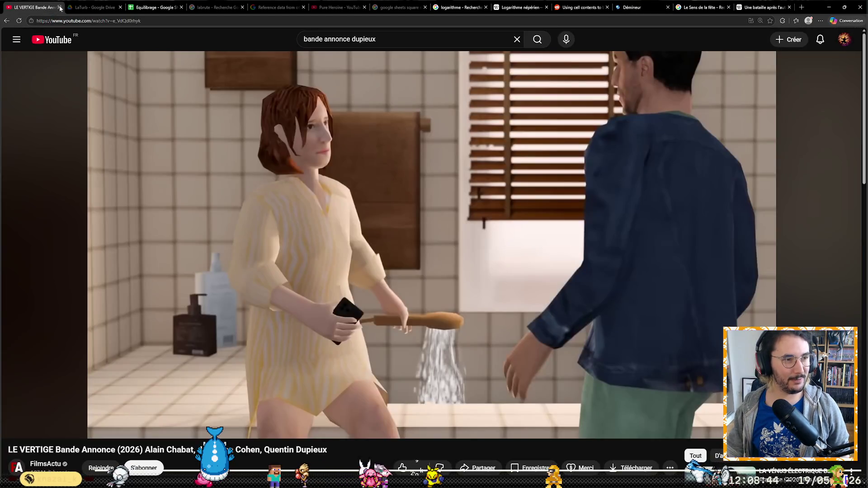